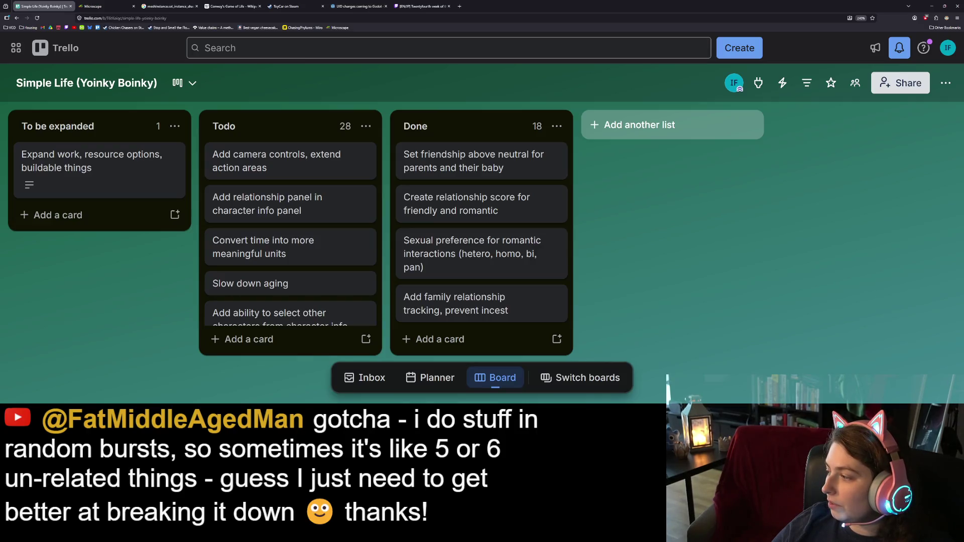
In GitHub Desktop, view the diff for creatures\meshes\hair.blend among the uncommitted changes.
{"action": "key", "text": "alt+Tab"}
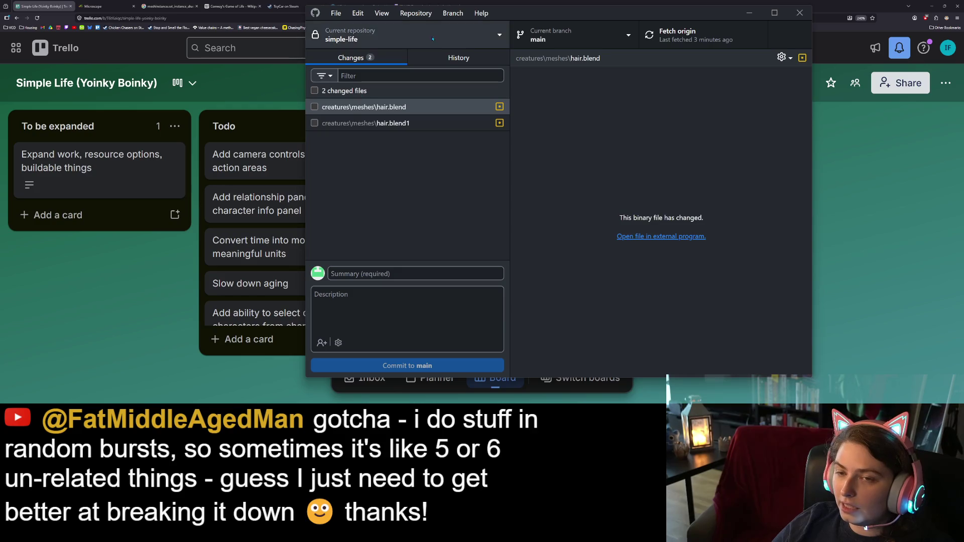
{"action": "left_click", "coordinate": [361, 113]}
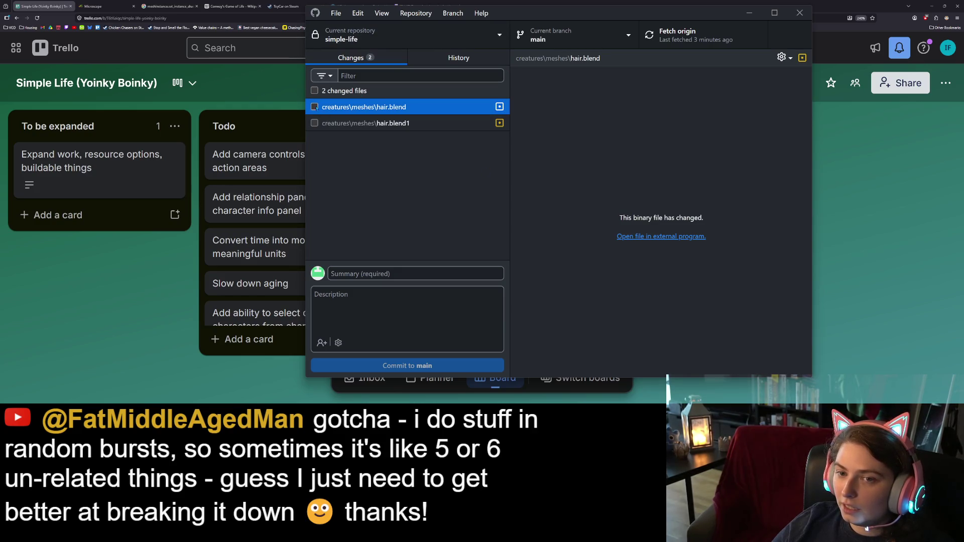
{"action": "key", "text": "space"}
{"action": "key", "text": "space"}
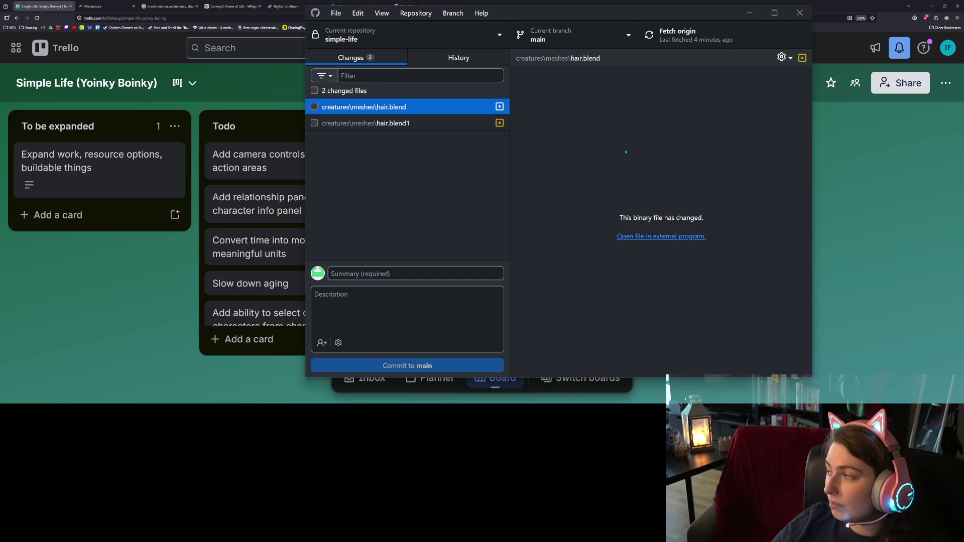
Minimize GitHub Desktop to reveal the Simple Life Trello board.
{"action": "left_click", "coordinate": [749, 14]}
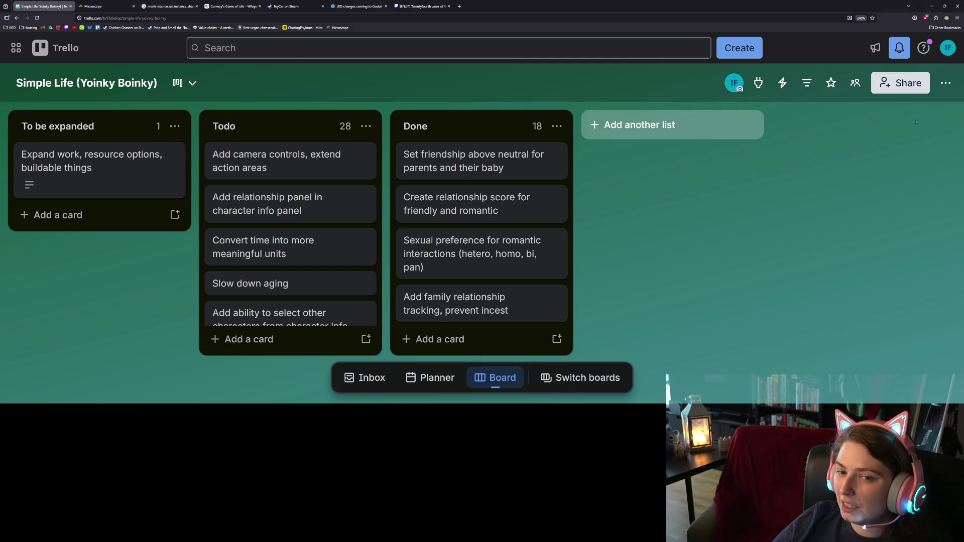
Return to the Godot editor and switch to the life scene tab.
{"action": "left_click", "coordinate": [931, 5]}
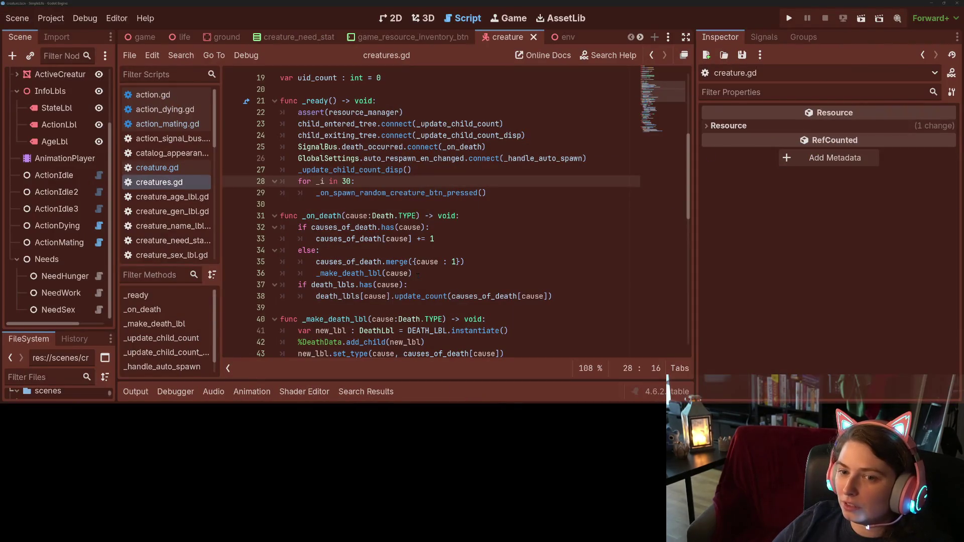
{"action": "left_click", "coordinate": [415, 275]}
{"action": "left_click", "coordinate": [145, 36]}
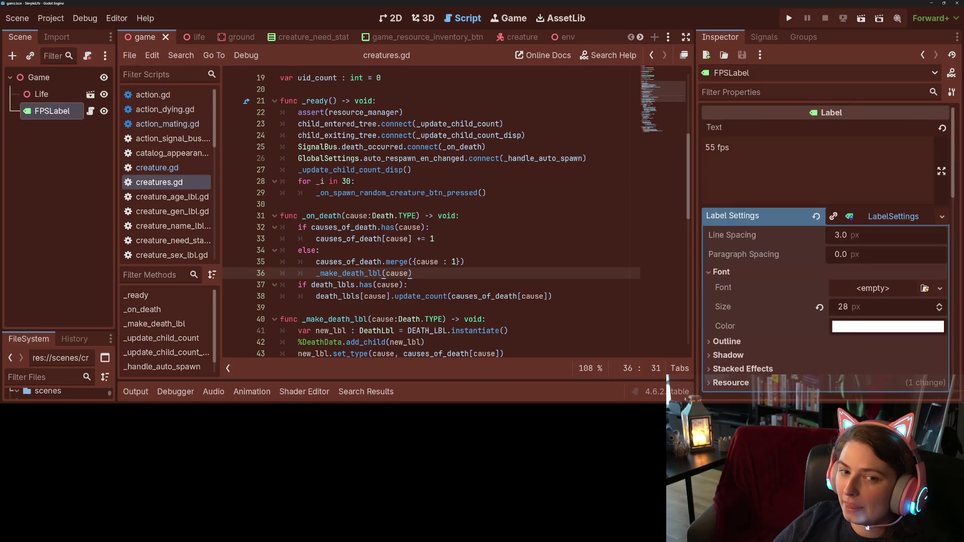
{"action": "left_click", "coordinate": [199, 38]}
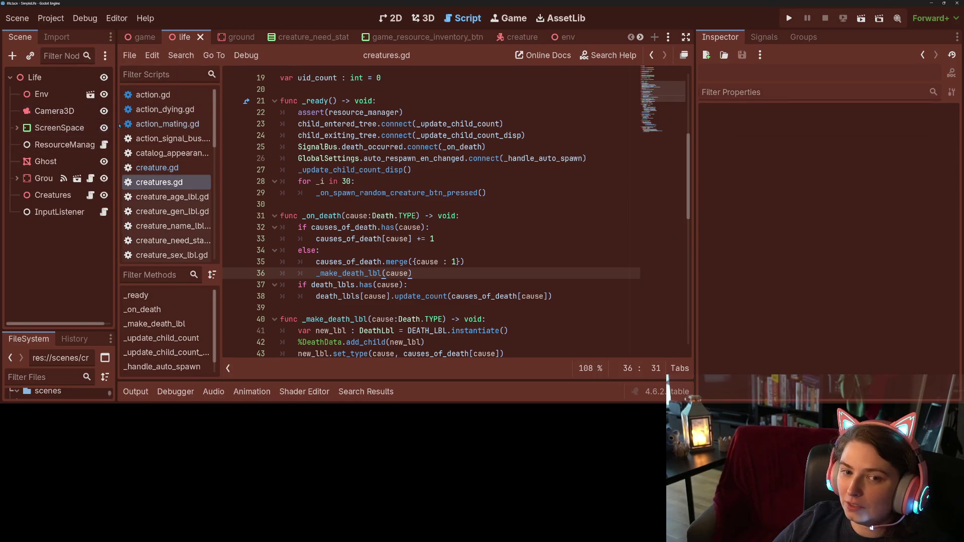
Widen the Scene dock and bring up the Project Settings dialog.
{"action": "left_click_drag", "start_coordinate": [121, 125], "coordinate": [160, 126]}
{"action": "left_click", "coordinate": [51, 18]}
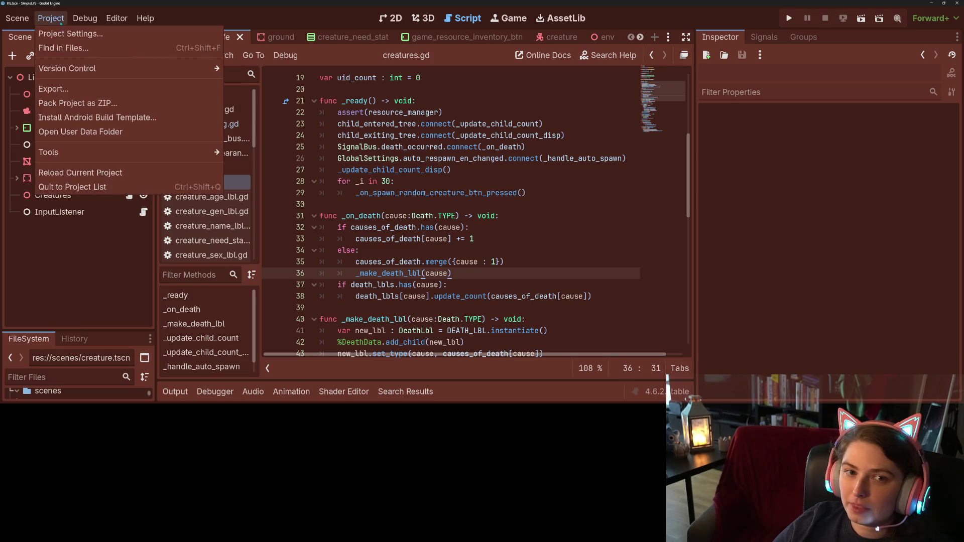
{"action": "left_click", "coordinate": [73, 34]}
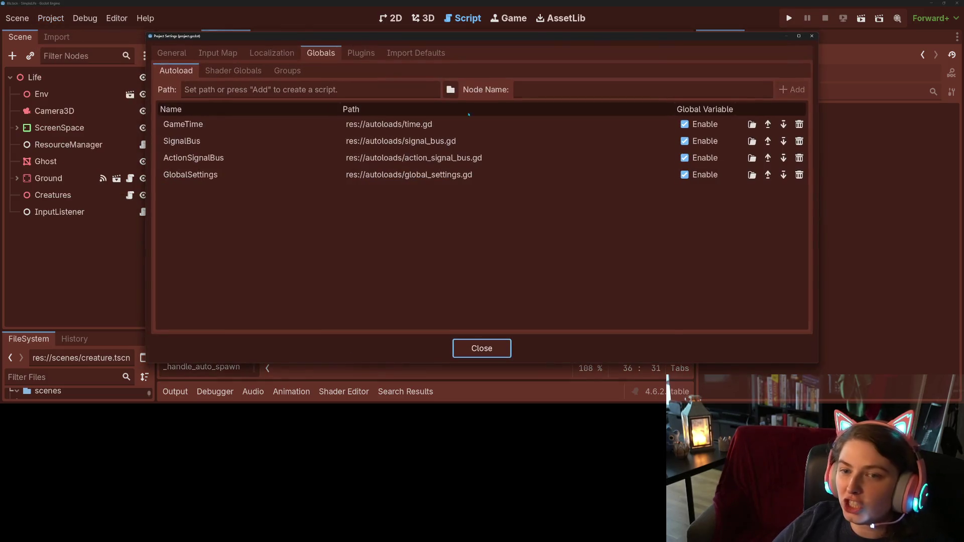
In the Input Map, add the camera_move_left and camera_move_right actions.
{"action": "left_click", "coordinate": [217, 53]}
{"action": "left_click", "coordinate": [350, 89]}
{"action": "type", "text": "camer"}
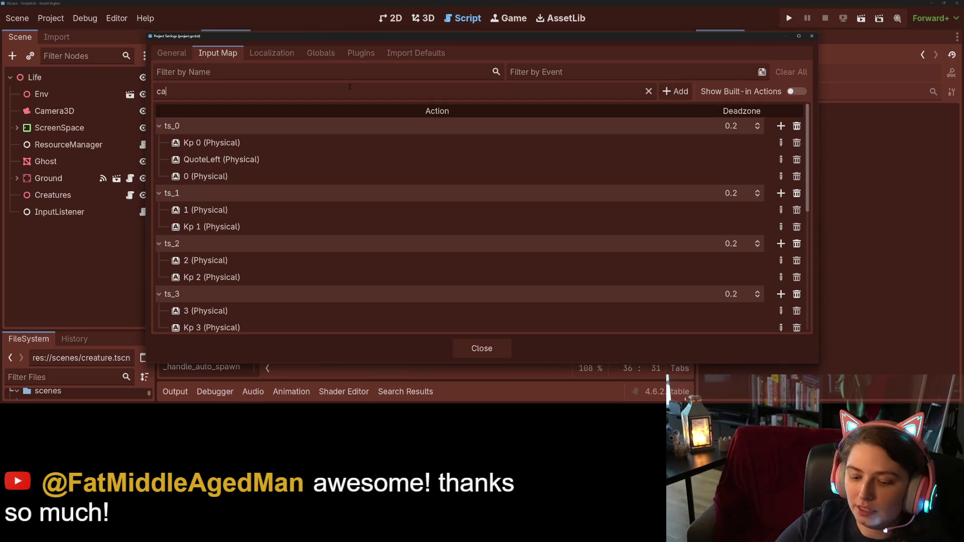
{"action": "type", "text": "a_"}
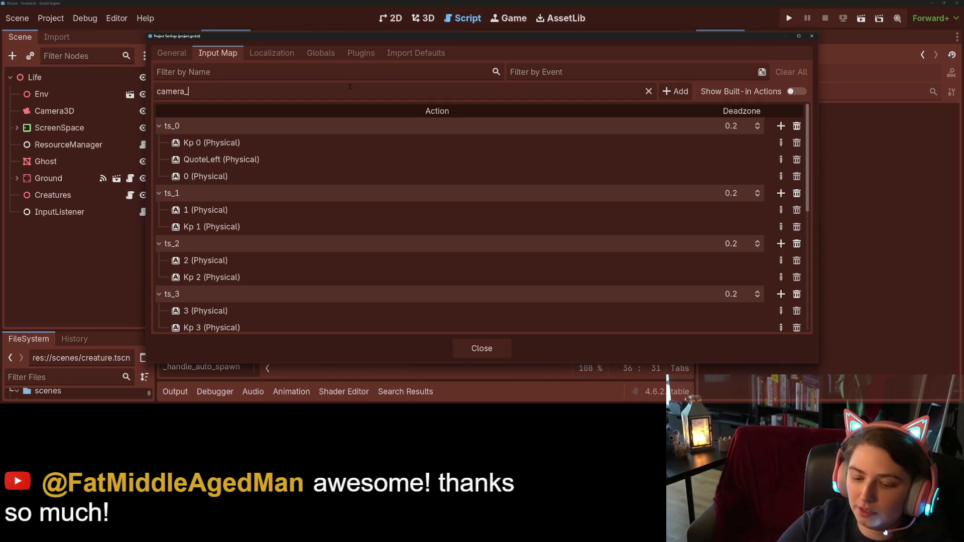
{"action": "type", "text": "move_left"}
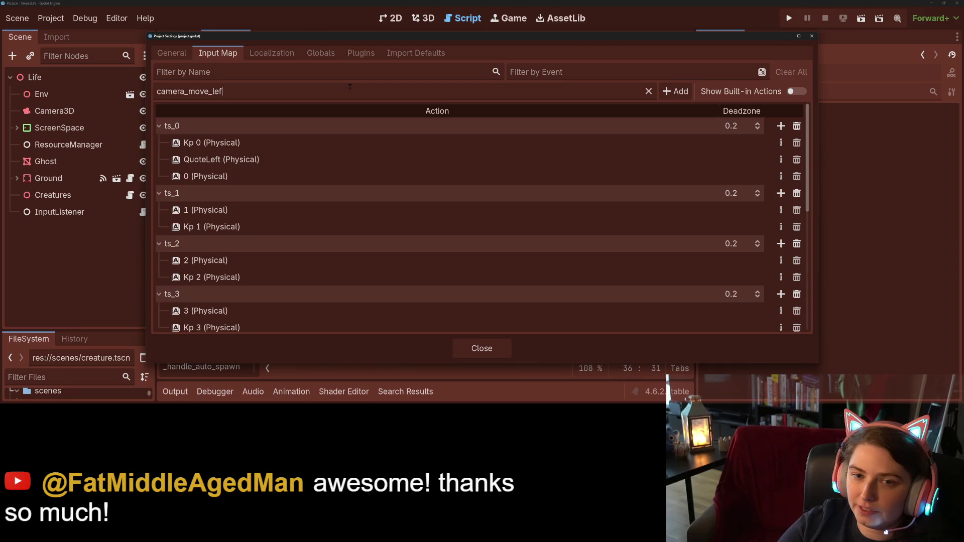
{"action": "key", "text": "Return"}
{"action": "type", "text": "ca"}
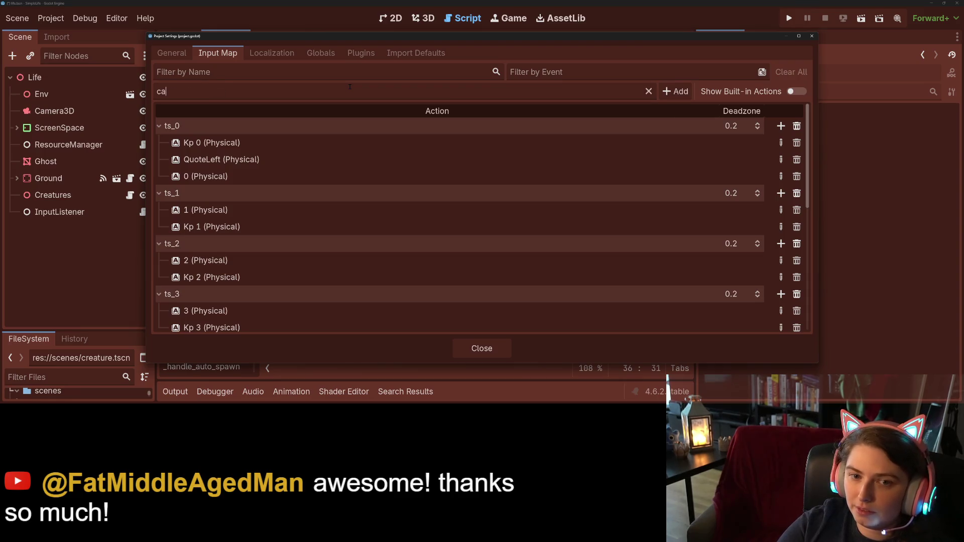
{"action": "type", "text": "mera_move_right"}
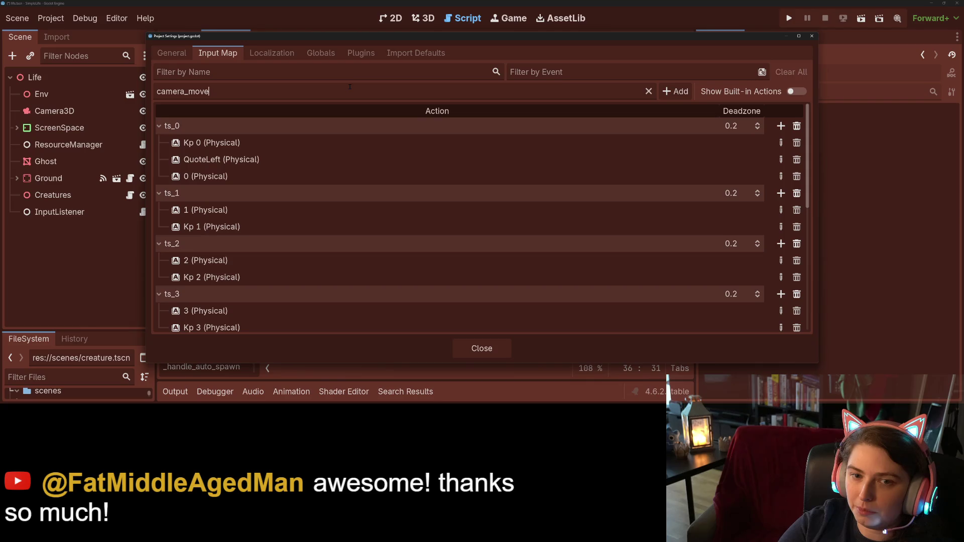
{"action": "key", "text": "Return"}
Add the camera_move_forward and camera_move_backward actions.
{"action": "type", "text": "camer"}
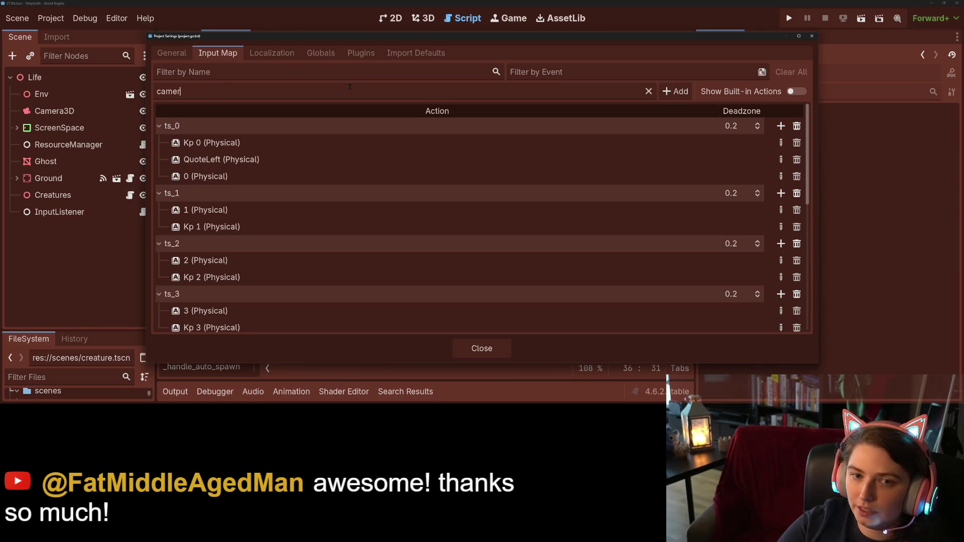
{"action": "type", "text": "a_move"}
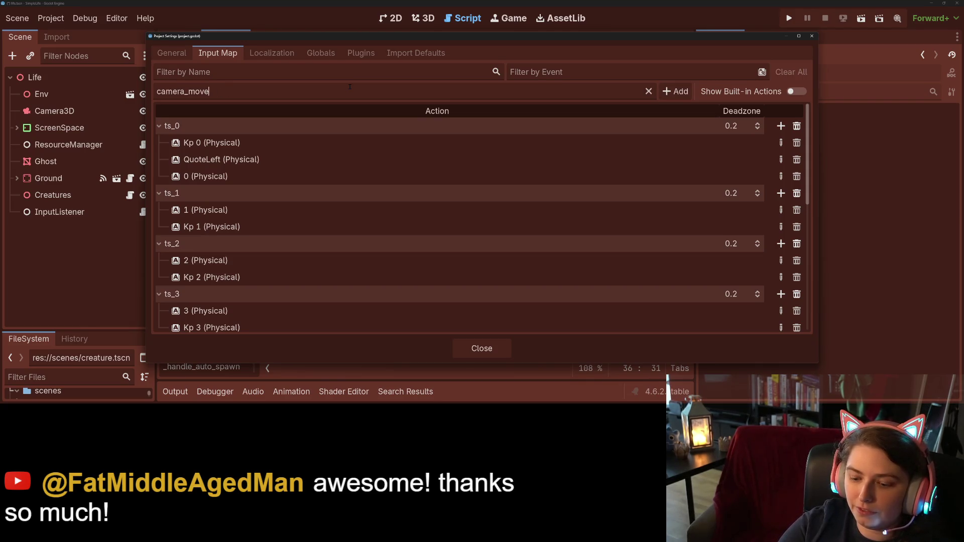
{"action": "type", "text": "_forwards"}
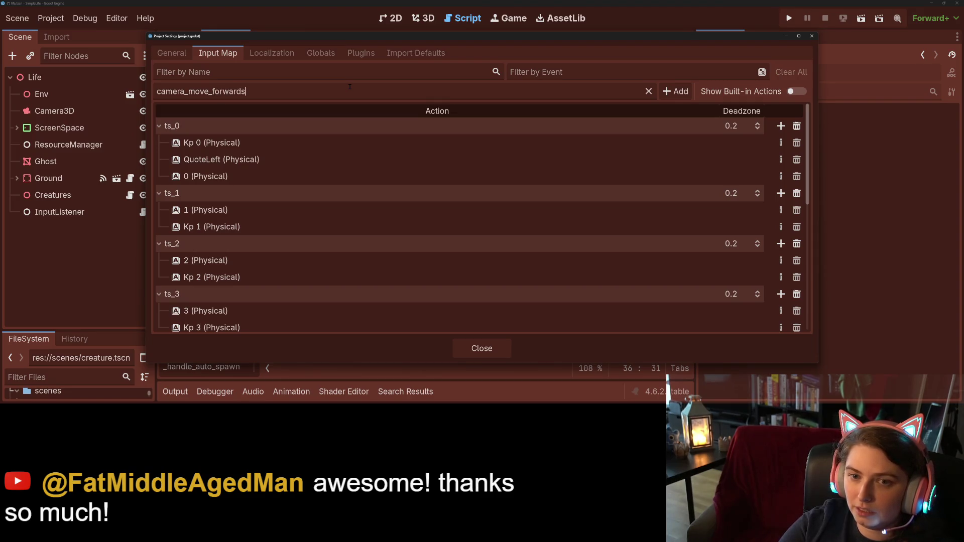
{"action": "key", "text": "Return"}
{"action": "type", "text": "camera"}
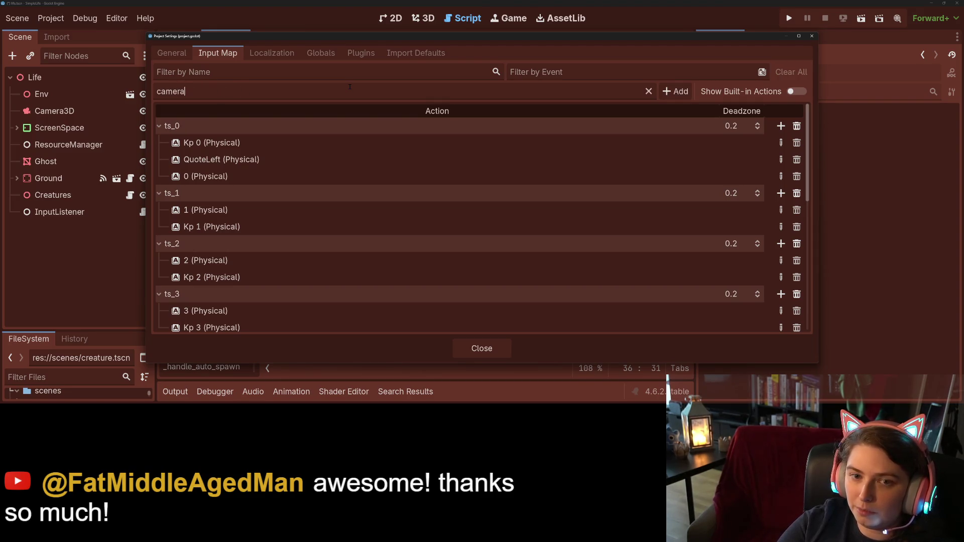
{"action": "type", "text": "_move_"}
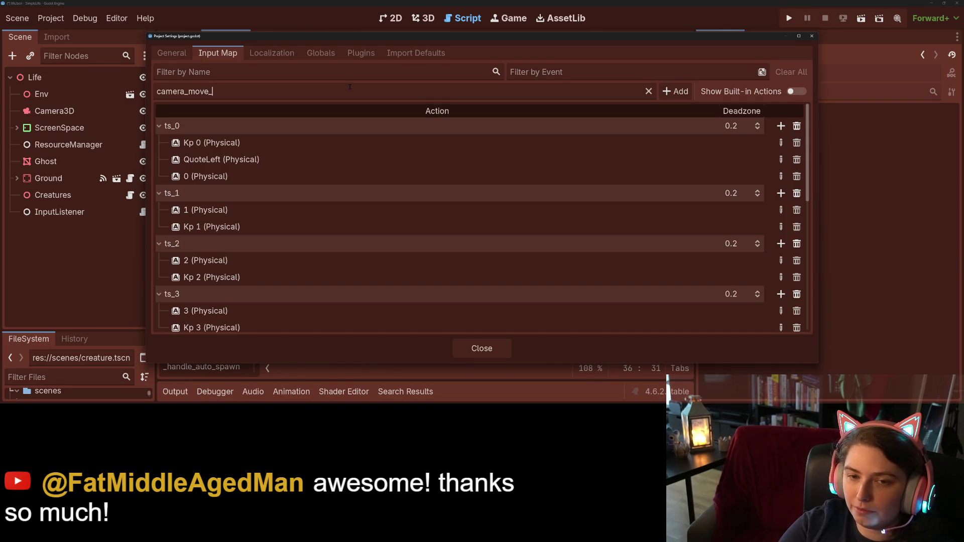
{"action": "type", "text": "backward"}
{"action": "key", "text": "Return"}
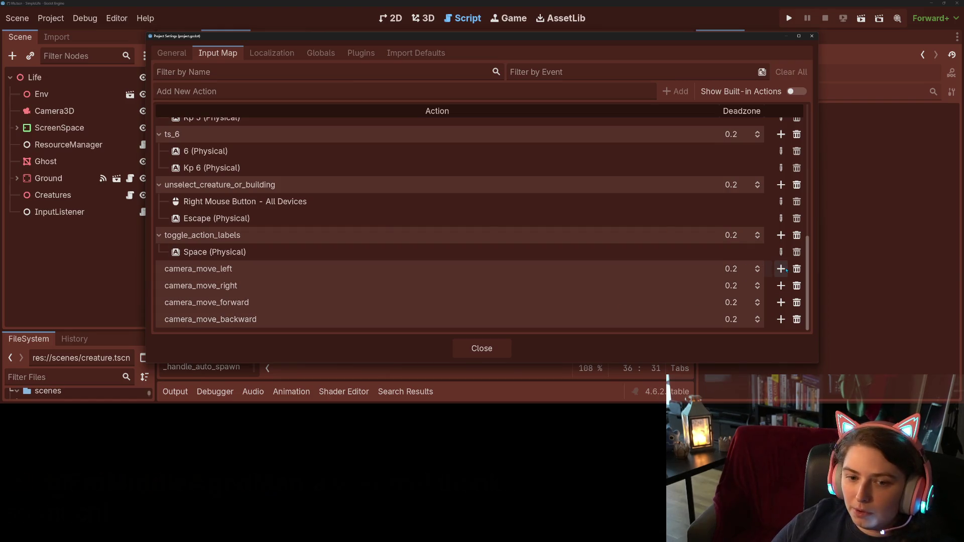
Bind the A key and Left arrow to camera_move_left.
{"action": "left_click", "coordinate": [780, 269]}
{"action": "key", "text": "a"}
{"action": "key", "text": "Return"}
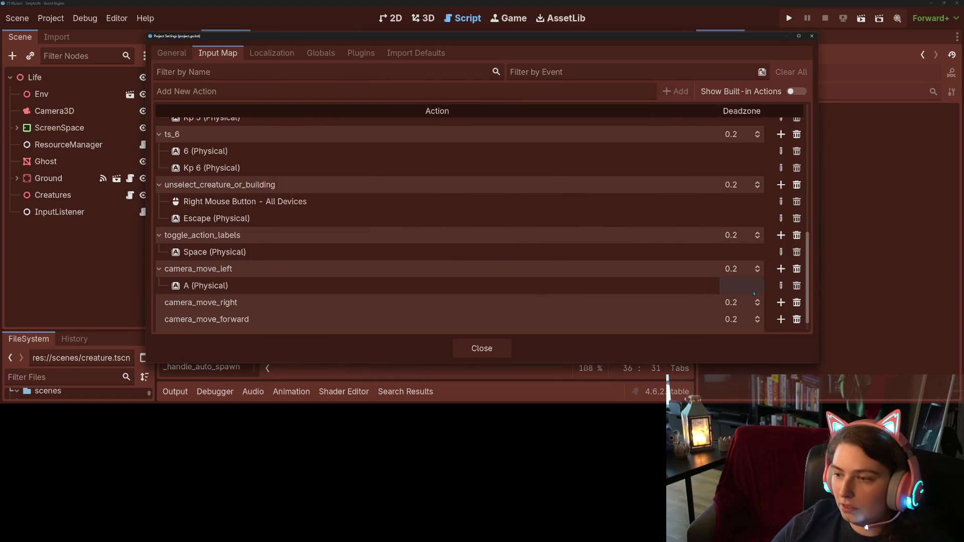
{"action": "left_click", "coordinate": [781, 269]}
{"action": "key", "text": "Left"}
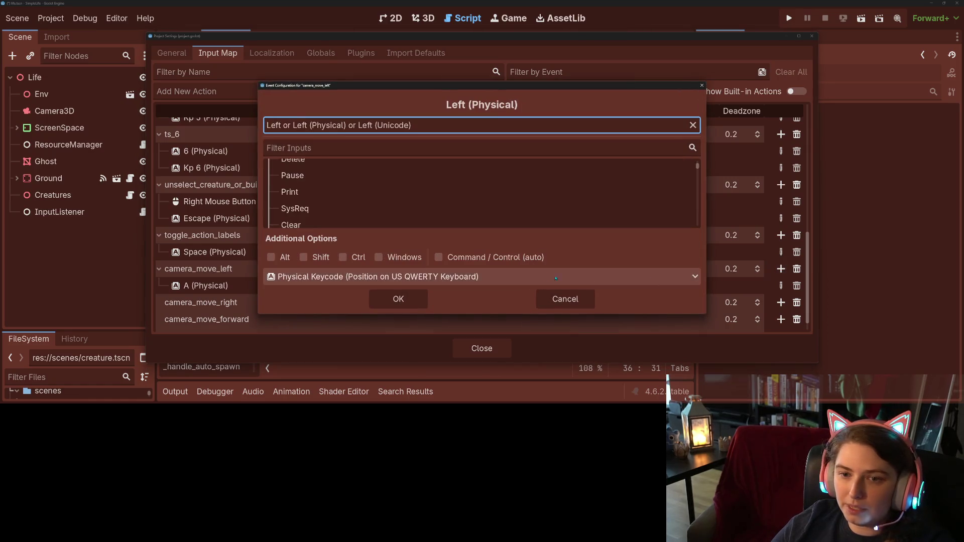
{"action": "key", "text": "Return"}
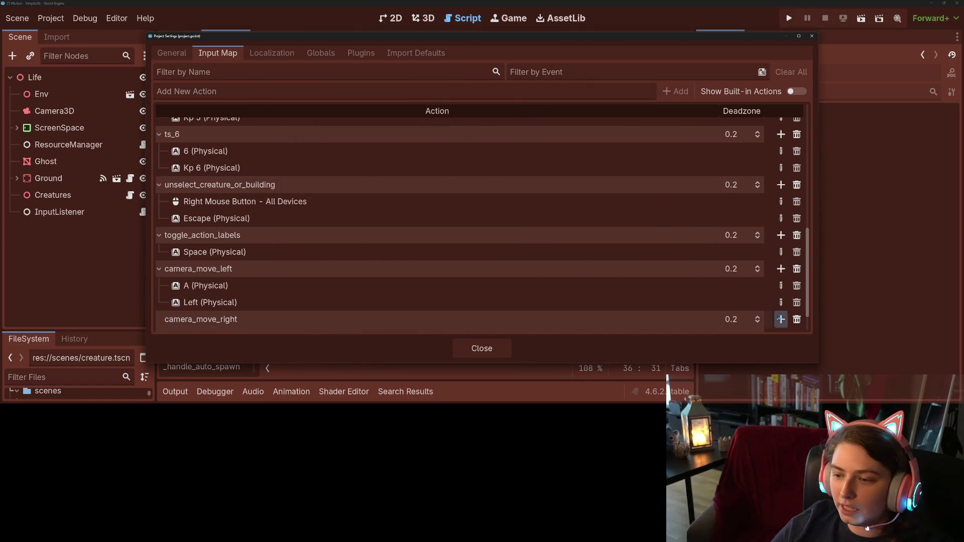
Bind the D key and Right arrow to camera_move_right.
{"action": "left_click", "coordinate": [781, 320]}
{"action": "key", "text": "d"}
{"action": "key", "text": "Return"}
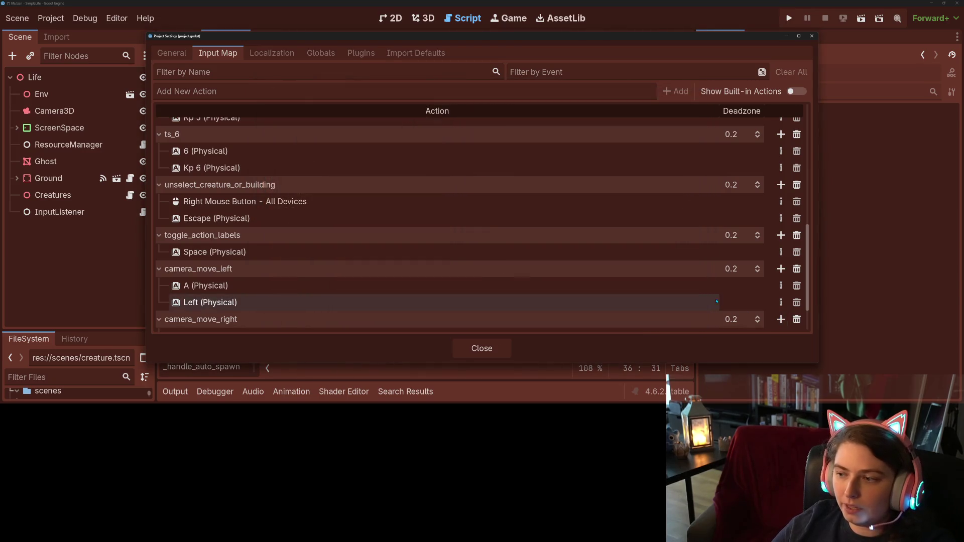
{"action": "left_click", "coordinate": [781, 319]}
{"action": "key", "text": "Right"}
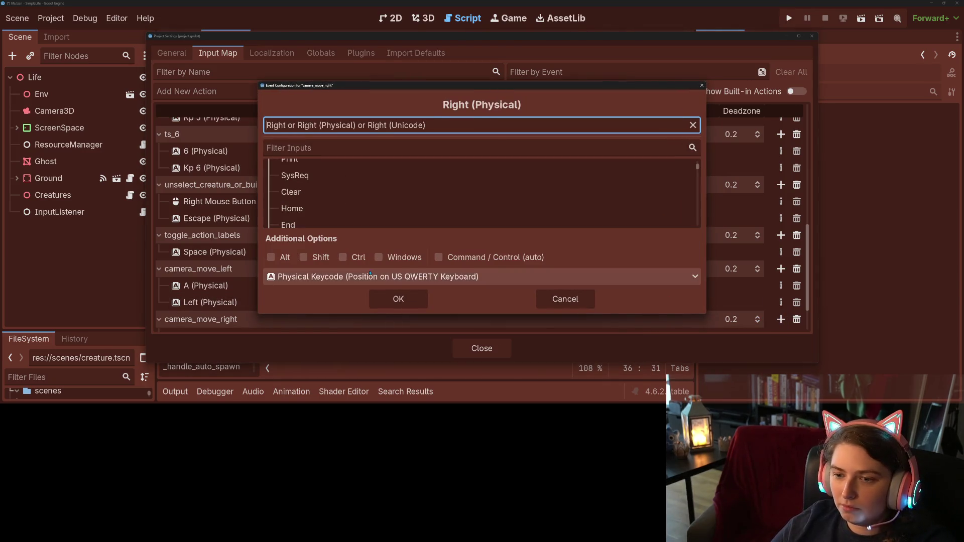
{"action": "left_click", "coordinate": [385, 298]}
Bind the Up arrow and W key to camera_move_forward.
{"action": "scroll", "coordinate": [385, 298], "scroll_direction": "down", "scroll_amount": 2}
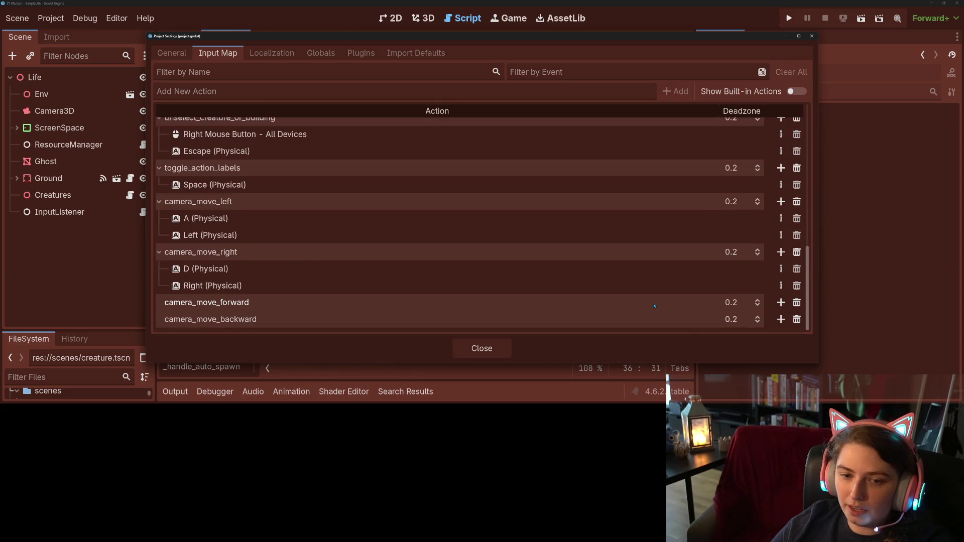
{"action": "left_click", "coordinate": [780, 302]}
{"action": "key", "text": "Up"}
{"action": "key", "text": "Return"}
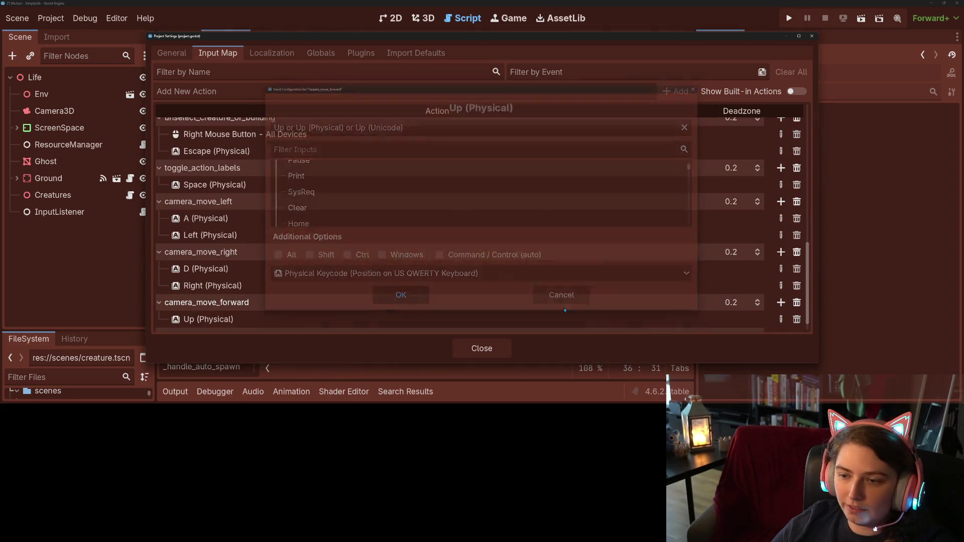
{"action": "left_click", "coordinate": [780, 302]}
{"action": "key", "text": "w"}
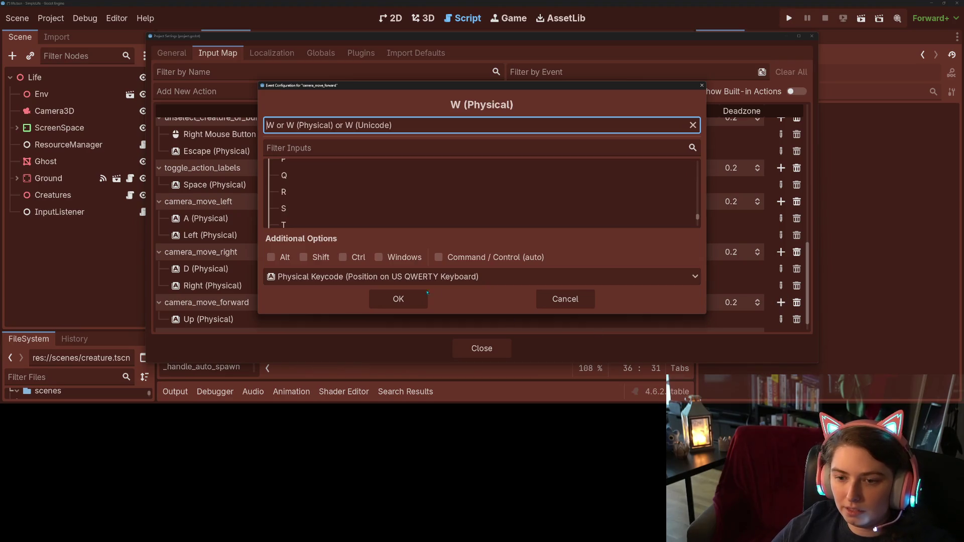
{"action": "key", "text": "Return"}
Bind the S key and Down arrow to camera_move_backward.
{"action": "left_click", "coordinate": [781, 319]}
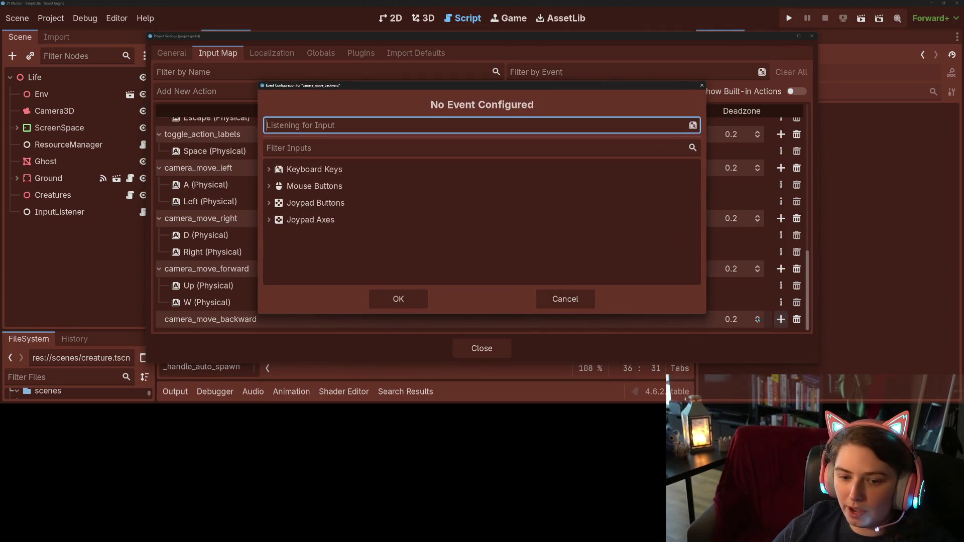
{"action": "key", "text": "s"}
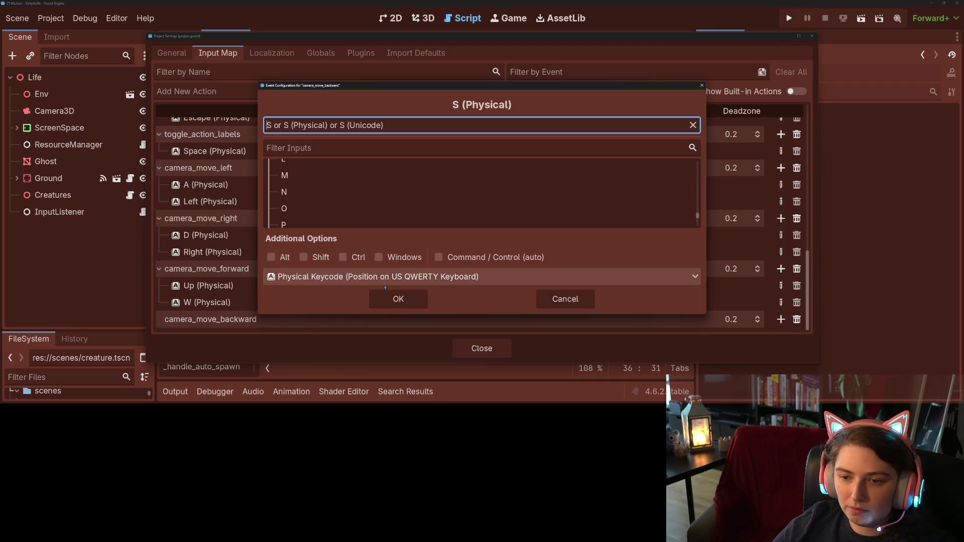
{"action": "key", "text": "Return"}
{"action": "left_click", "coordinate": [780, 319]}
{"action": "key", "text": "Down"}
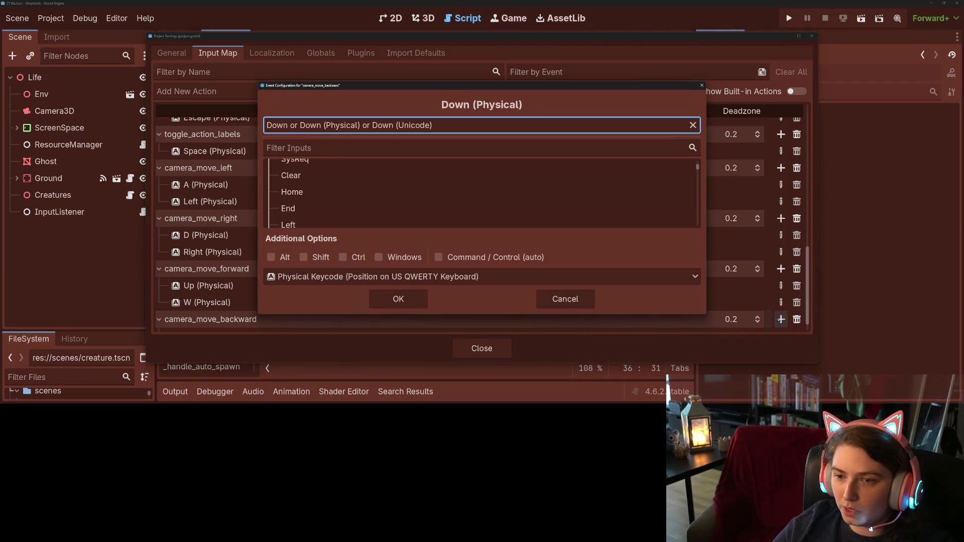
{"action": "left_click", "coordinate": [419, 291]}
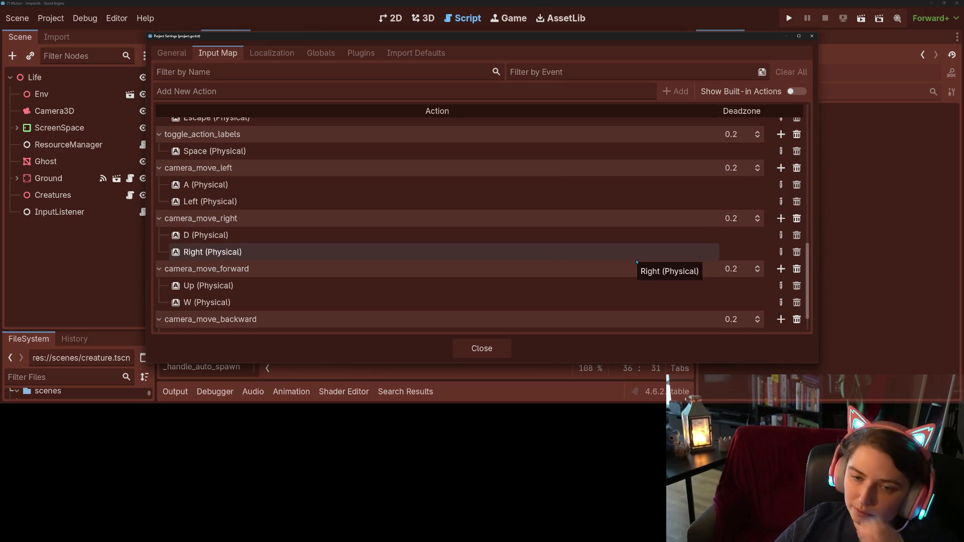
Close Project Settings and open the InputListener node's input_listener.gd script.
{"action": "left_click", "coordinate": [492, 350]}
{"action": "left_click", "coordinate": [364, 296]}
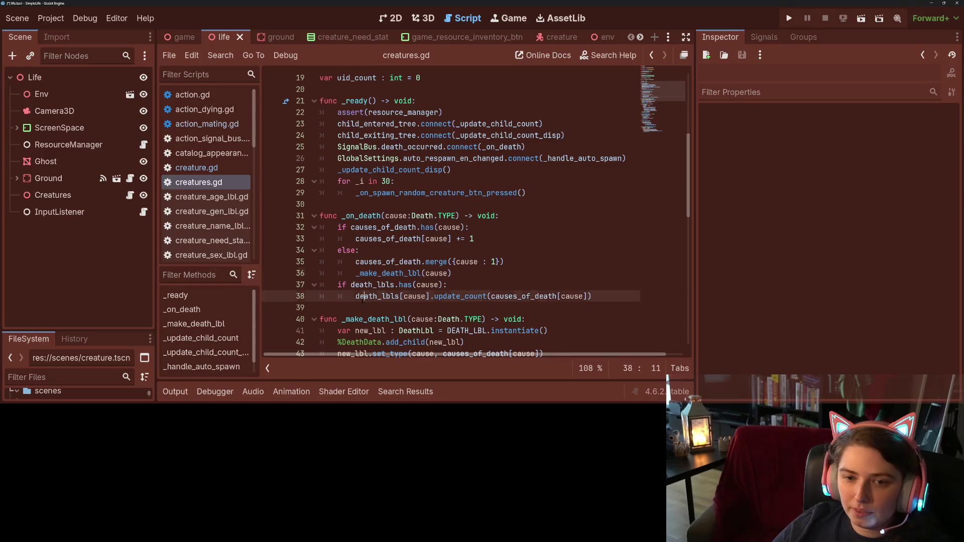
{"action": "left_click", "coordinate": [72, 213]}
{"action": "left_click", "coordinate": [143, 212]}
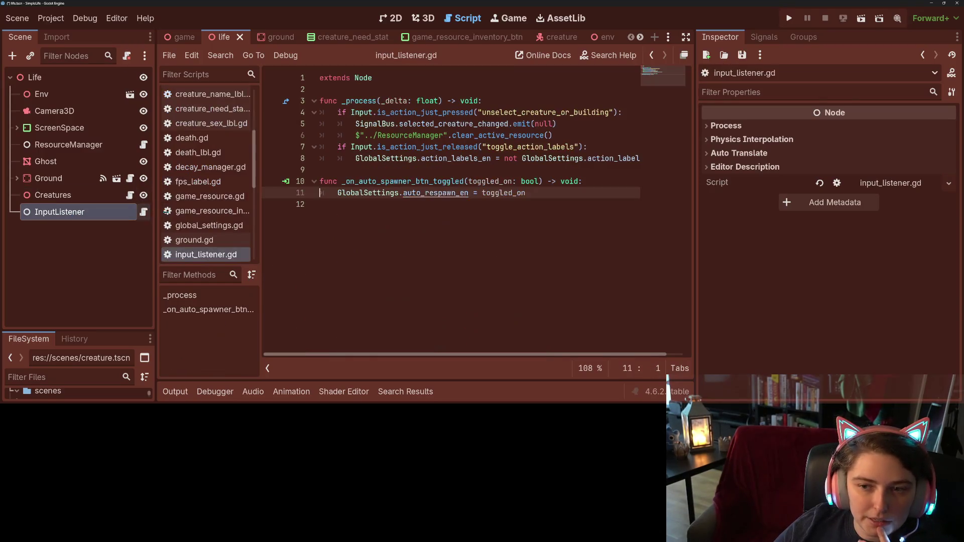
Add a _get_camera_controls() call at the end of _process.
{"action": "key", "text": "Up"}
{"action": "key", "text": "Up"}
{"action": "key", "text": "Up"}
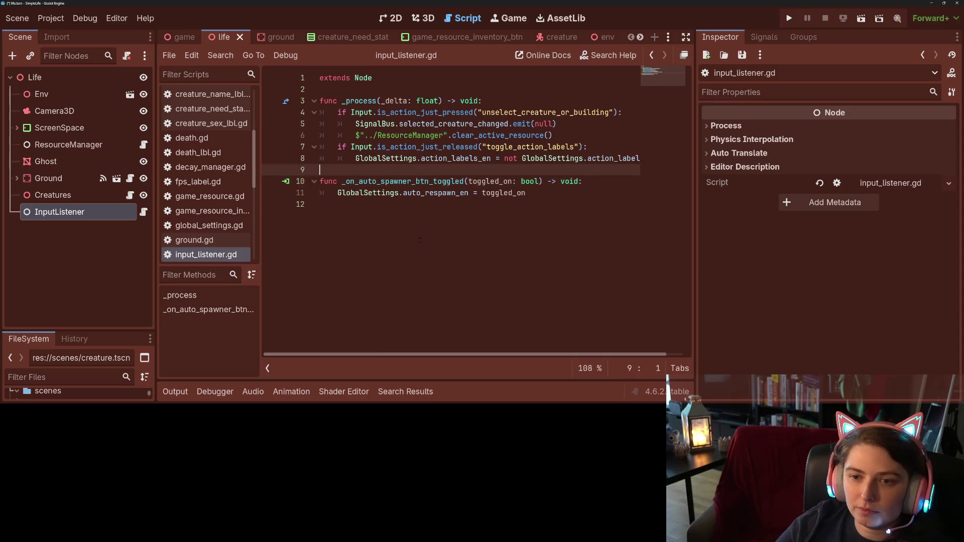
{"action": "key", "text": "Return"}
{"action": "key", "text": "Up"}
{"action": "key", "text": "Tab"}
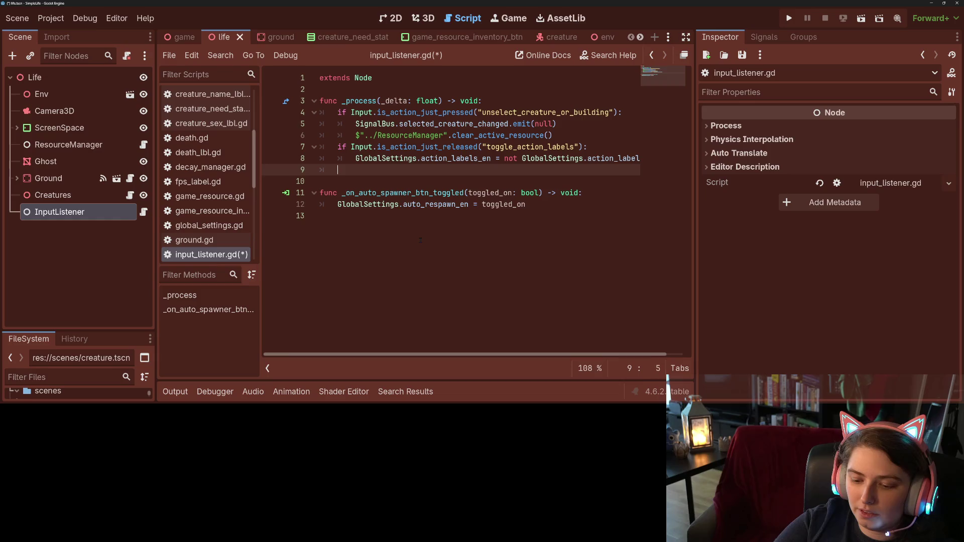
{"action": "type", "text": "_get_camera"}
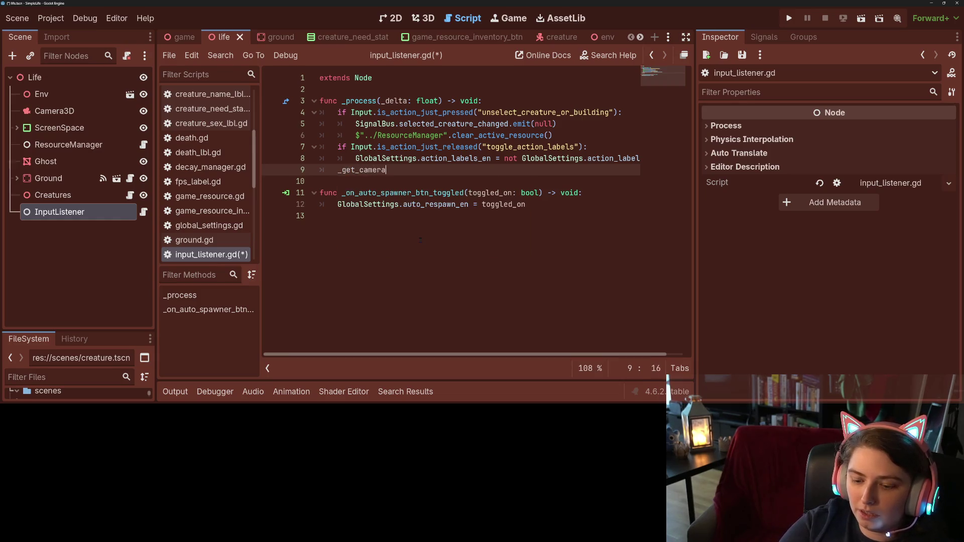
{"action": "type", "text": "_cn"}
{"action": "type", "text": "ntrols"}
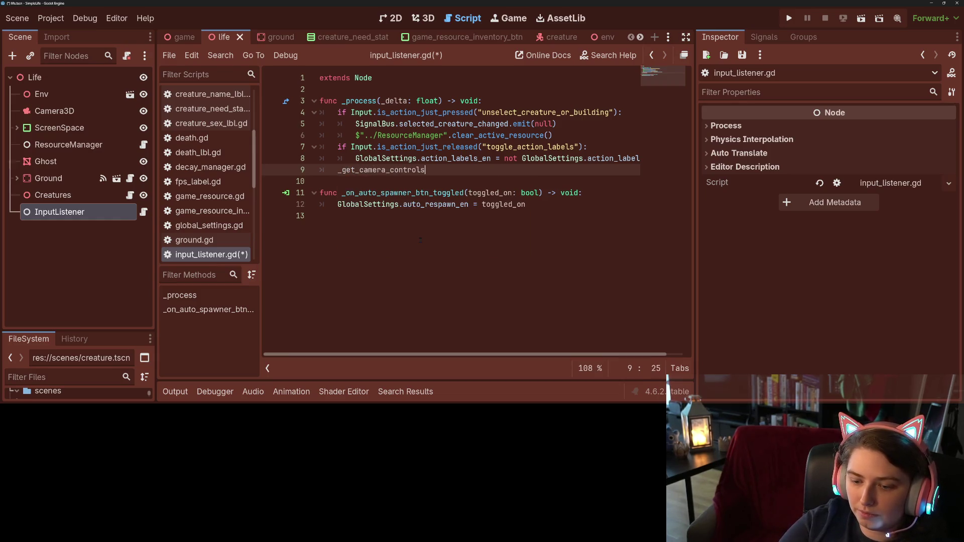
{"action": "key", "text": "Return"}
{"action": "key", "text": "Down"}
{"action": "key", "text": "Return"}
{"action": "key", "text": "Return"}
{"action": "key", "text": "Up"}
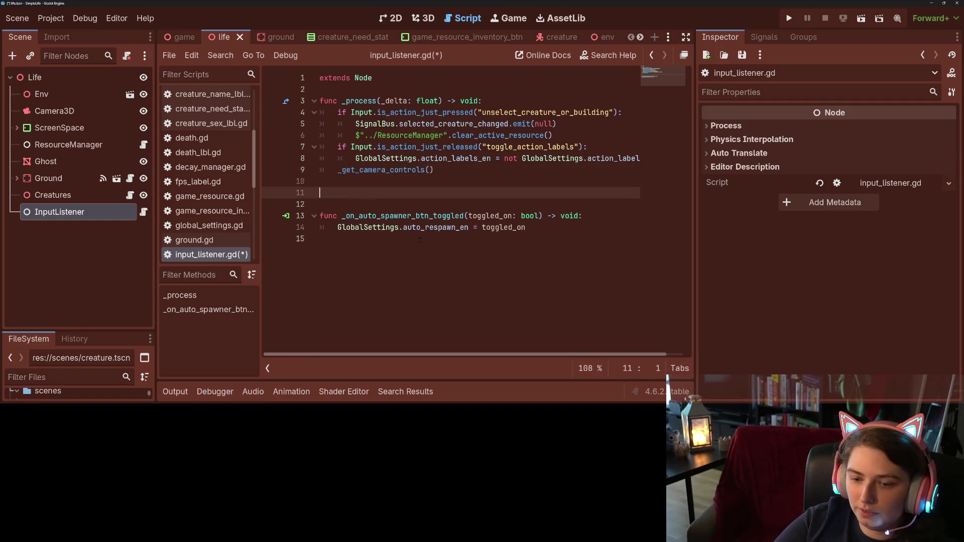
Declare func _get_camera_controls(delta), pass delta to its call, and rename _process's _delta to delta.
{"action": "type", "text": "func "}
{"action": "type", "text": "_v"}
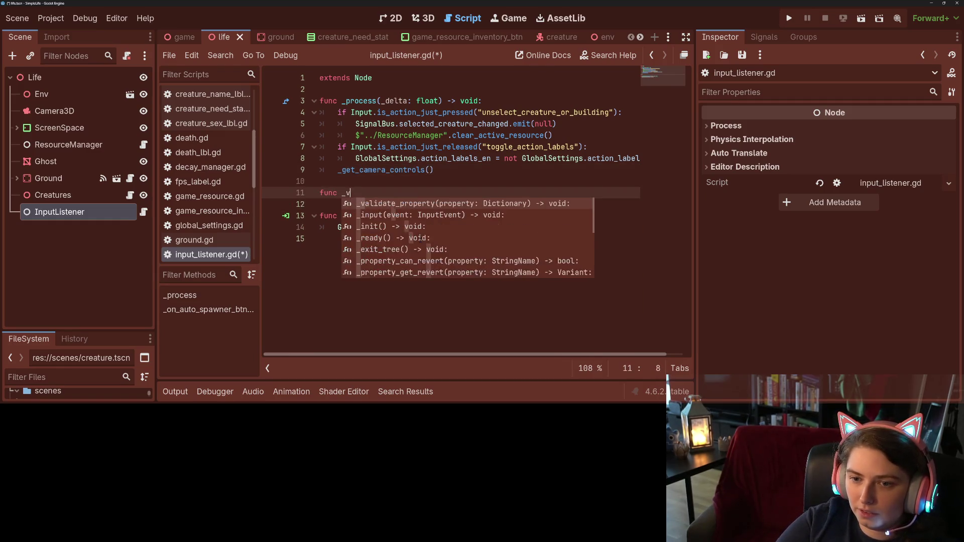
{"action": "key", "text": "BackSpace"}
{"action": "type", "text": "get_ca"}
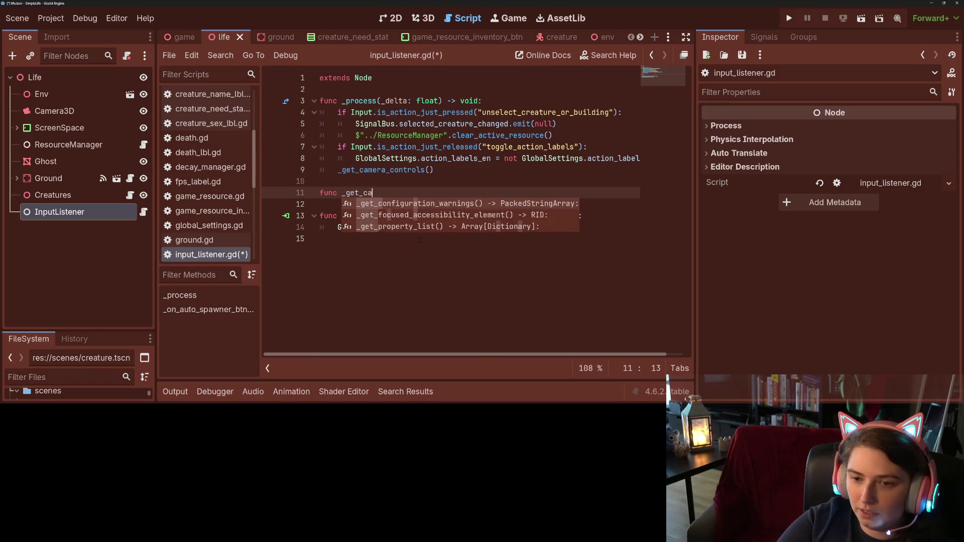
{"action": "type", "text": "mera_controls"}
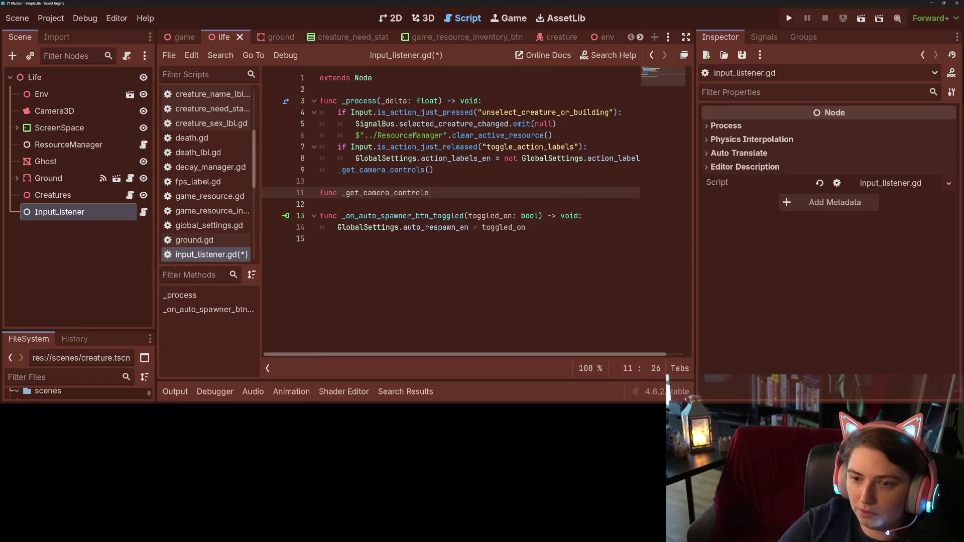
{"action": "type", "text": "(delta)"}
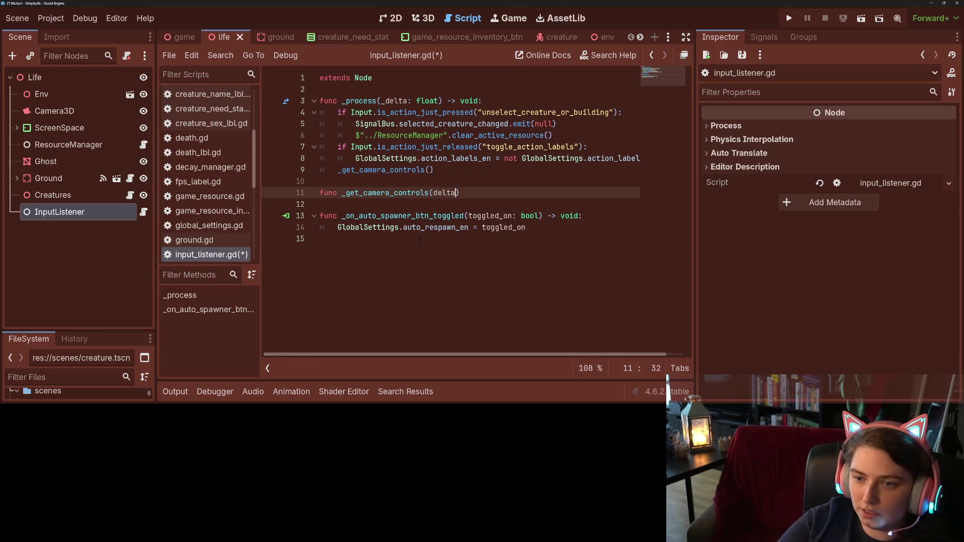
{"action": "key", "text": "Up"}
{"action": "key", "text": "Up"}
{"action": "key", "text": "Left"}
{"action": "type", "text": "delta"}
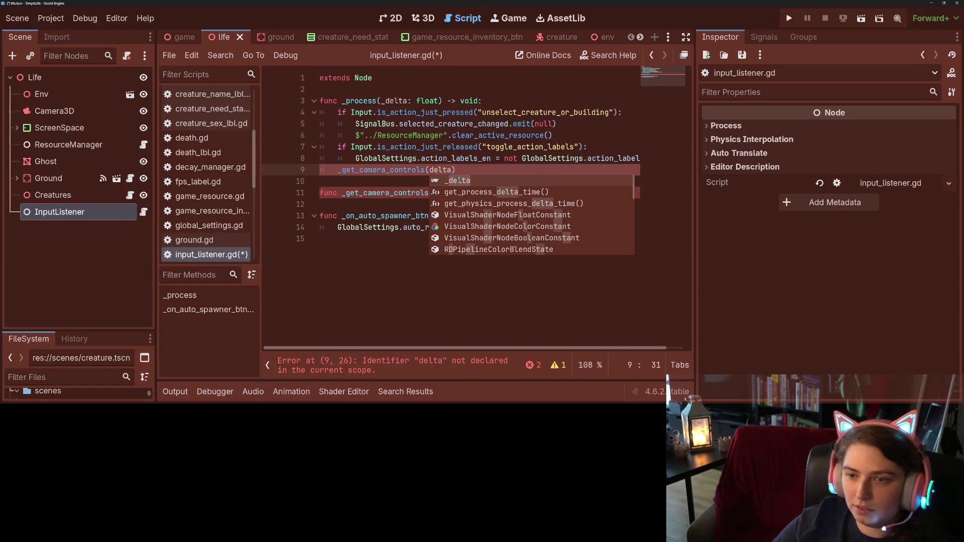
{"action": "left_click", "coordinate": [385, 100]}
{"action": "key", "text": "BackSpace"}
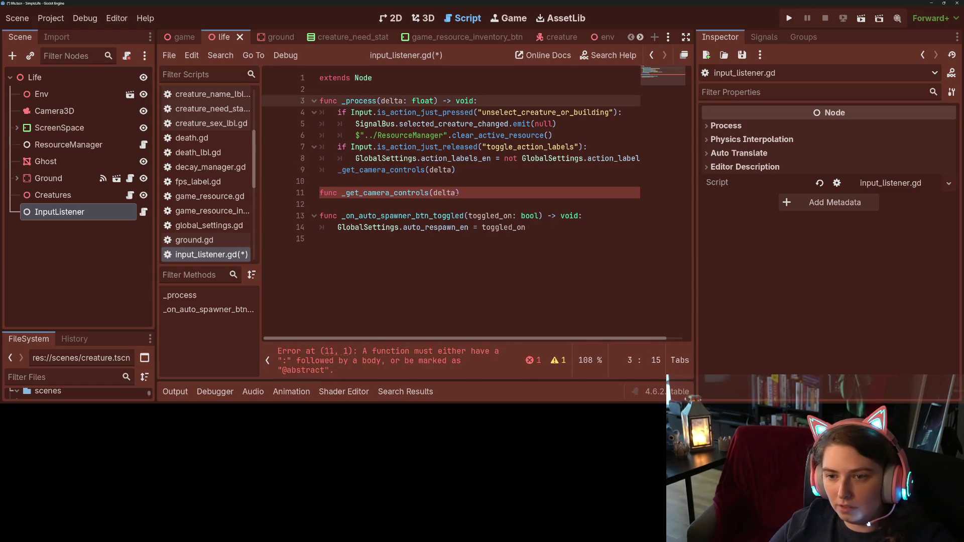
Annotate the declaration as (delta: float) -> void and start its body with var cam_dir.
{"action": "left_click", "coordinate": [460, 193]}
{"action": "key", "text": "Left"}
{"action": "key", "text": "Left"}
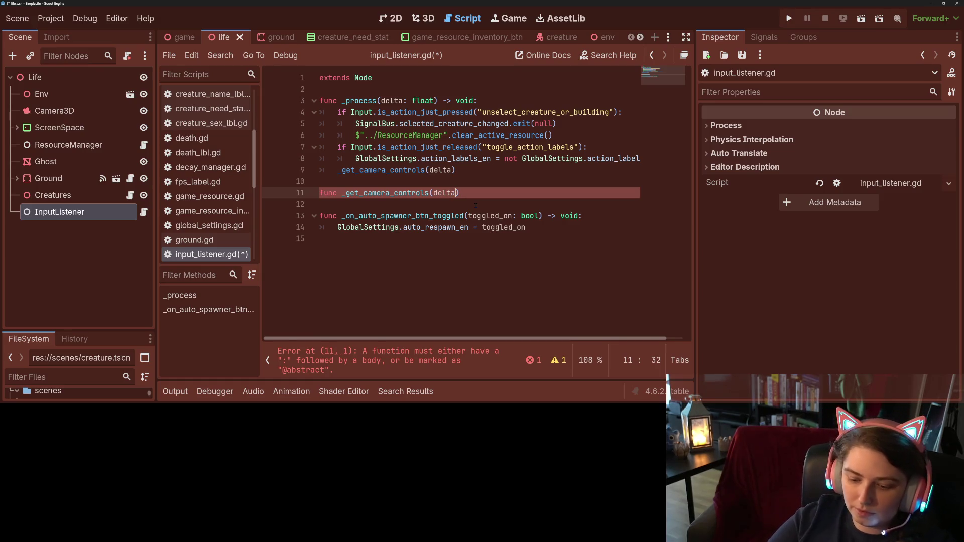
{"action": "key", "text": "Right"}
{"action": "type", "text": ":float) -"}
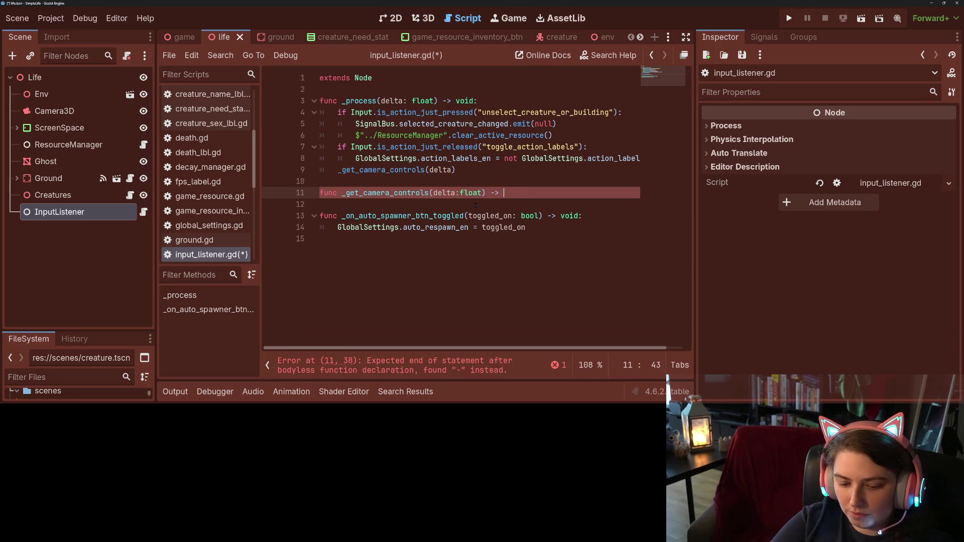
{"action": "type", "text": "> void:"}
{"action": "key", "text": "Return"}
{"action": "type", "text": "if"}
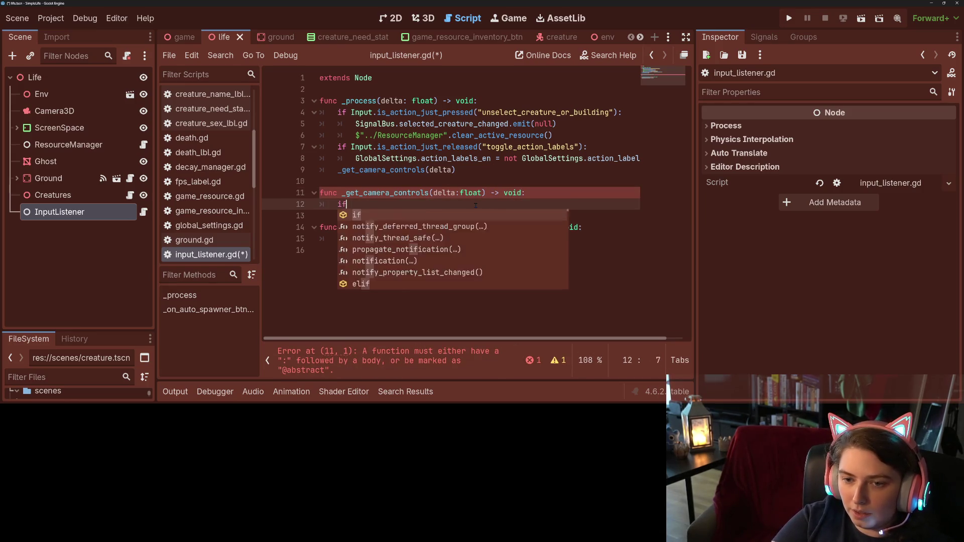
{"action": "key", "text": "BackSpace"}
{"action": "type", "text": "var "}
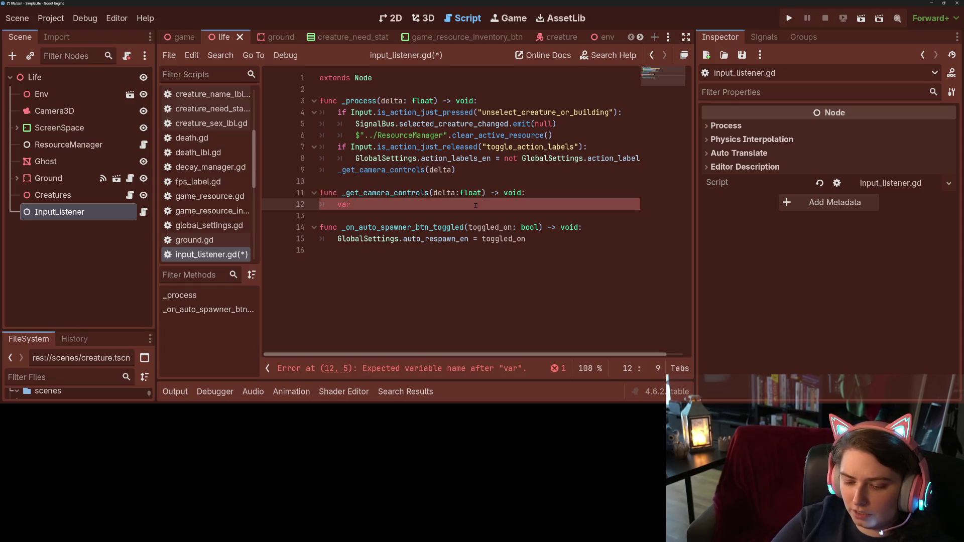
{"action": "type", "text": "cam_dir ="}
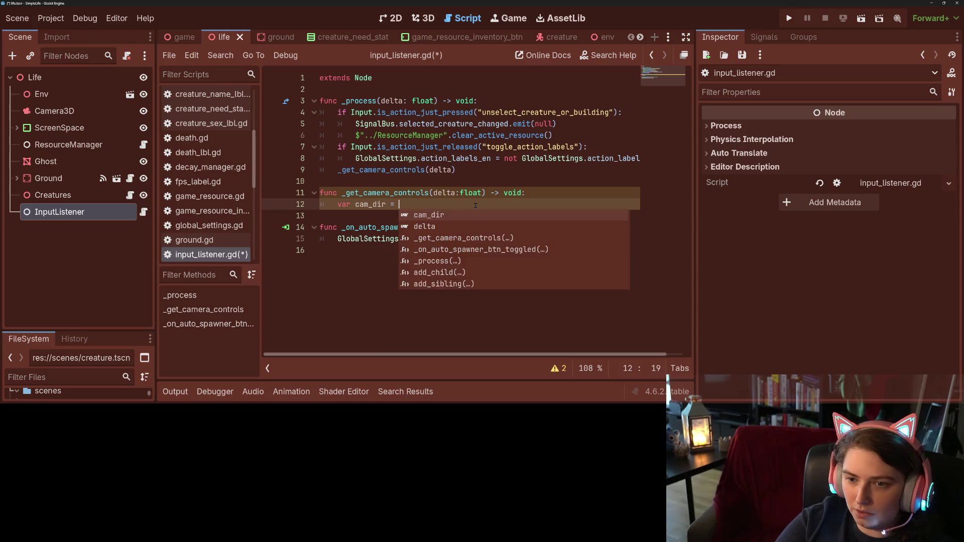
Assign cam_dir := Input.get_vector( using code completion.
{"action": "key", "text": "ctrl+space"}
{"action": "type", "text": ":= In"}
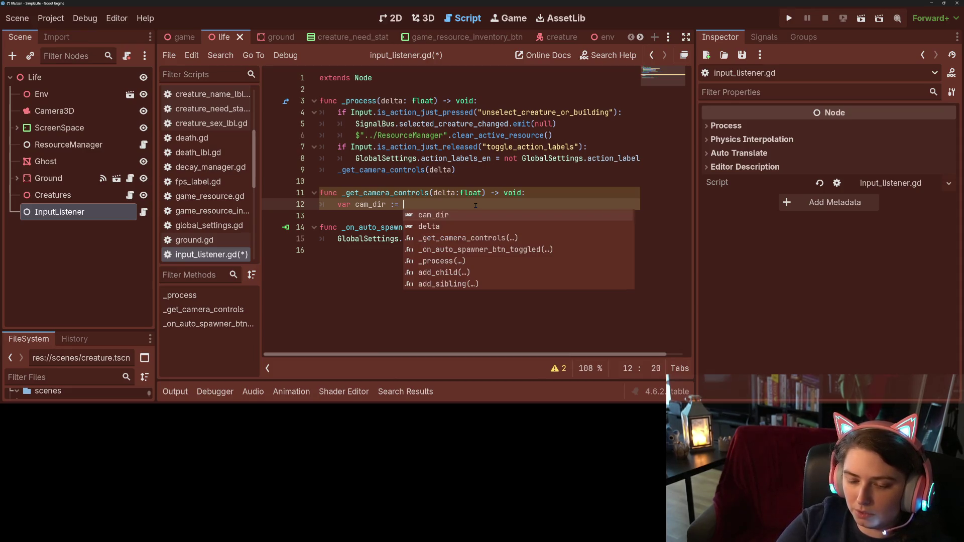
{"action": "type", "text": ".get"}
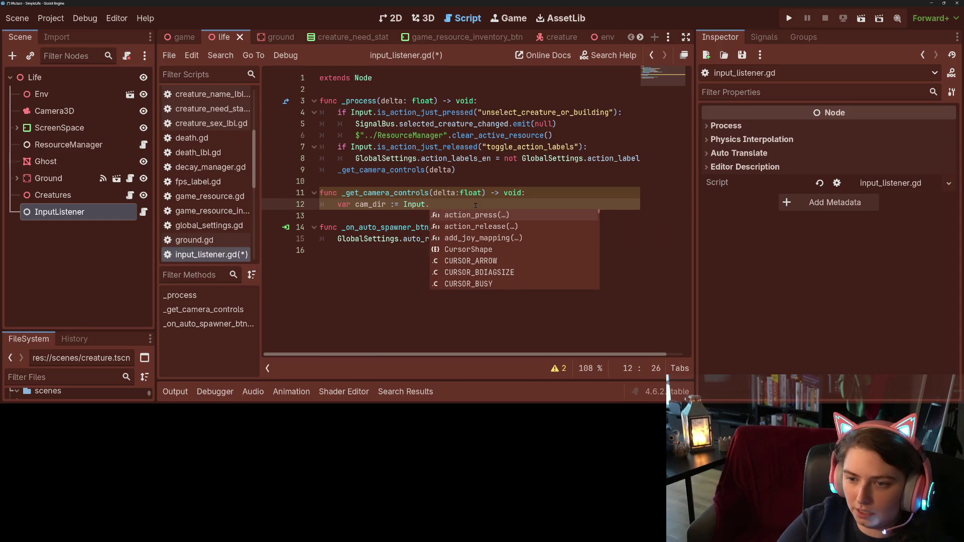
{"action": "key", "text": "Down"}
{"action": "key", "text": "Down"}
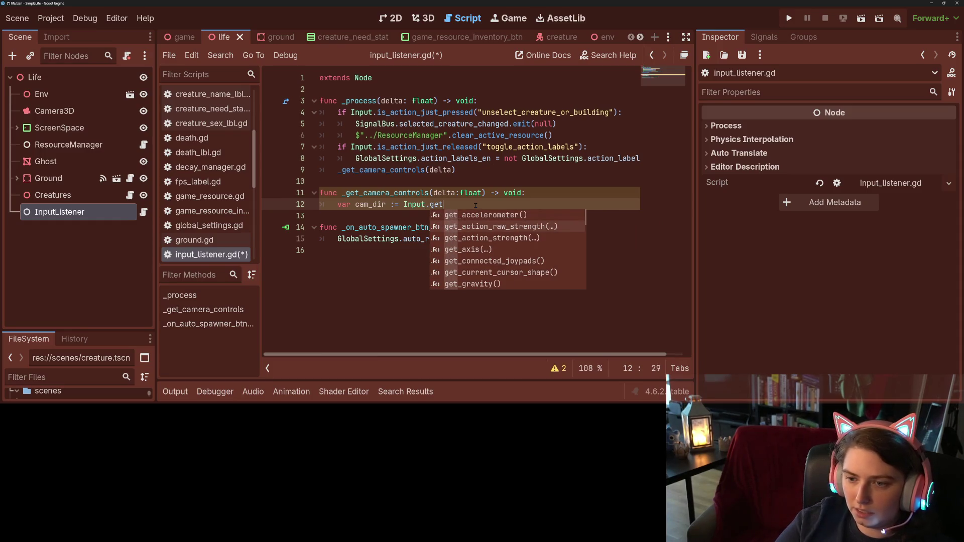
{"action": "key", "text": "BackSpace"}
{"action": "key", "text": "BackSpace"}
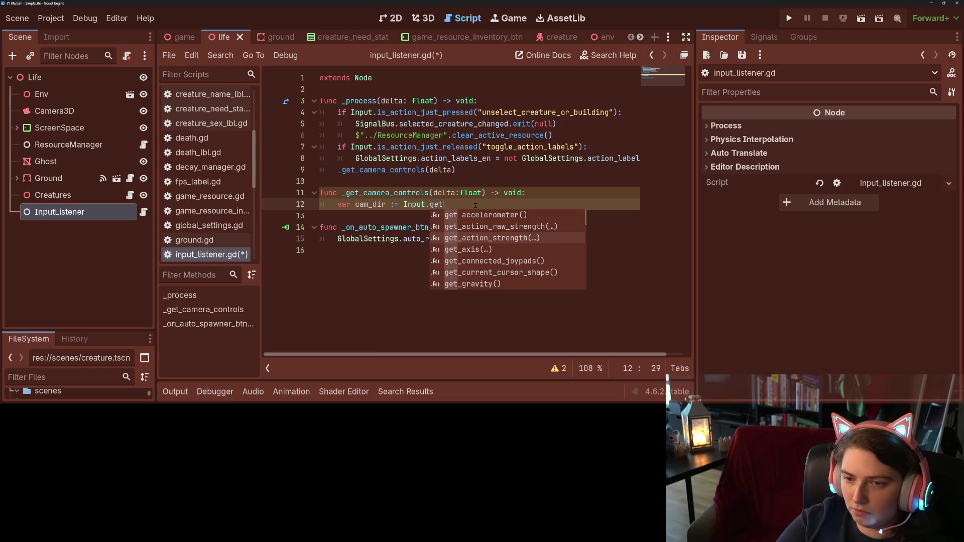
{"action": "type", "text": "et_vec"}
{"action": "key", "text": "Return"}
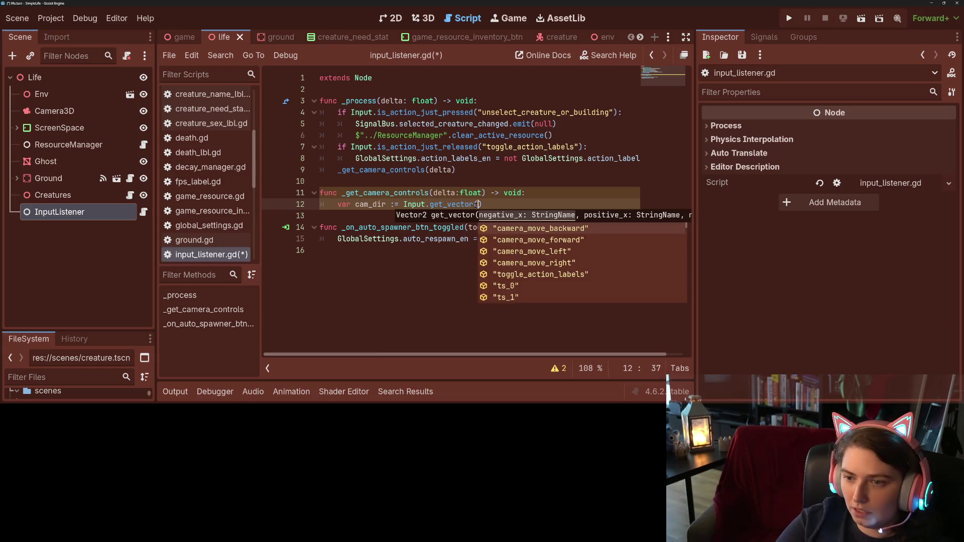
{"action": "left_click", "coordinate": [475, 204]}
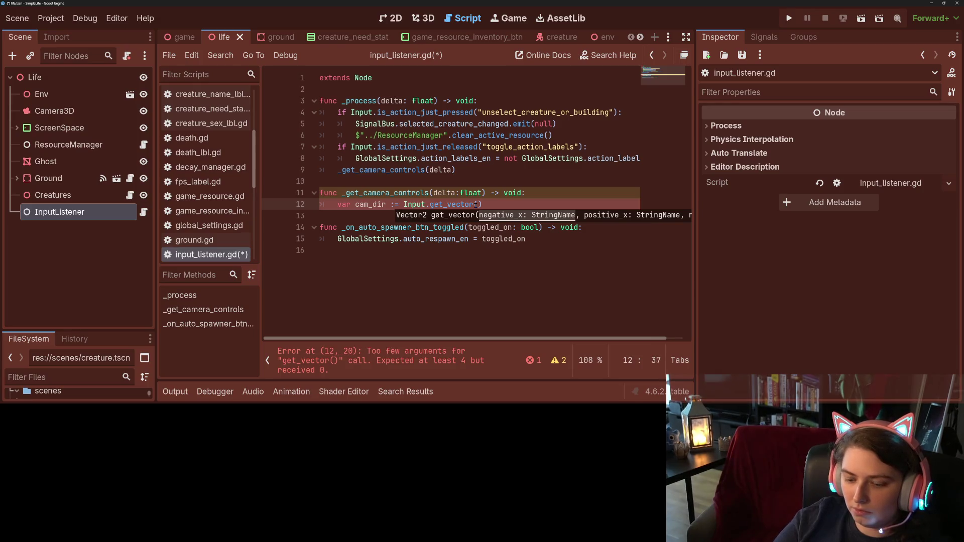
Pass camera_move_left, right, forward and backward to get_vector, then save the script.
{"action": "type", "text": "\""}
{"action": "key", "text": "Return"}
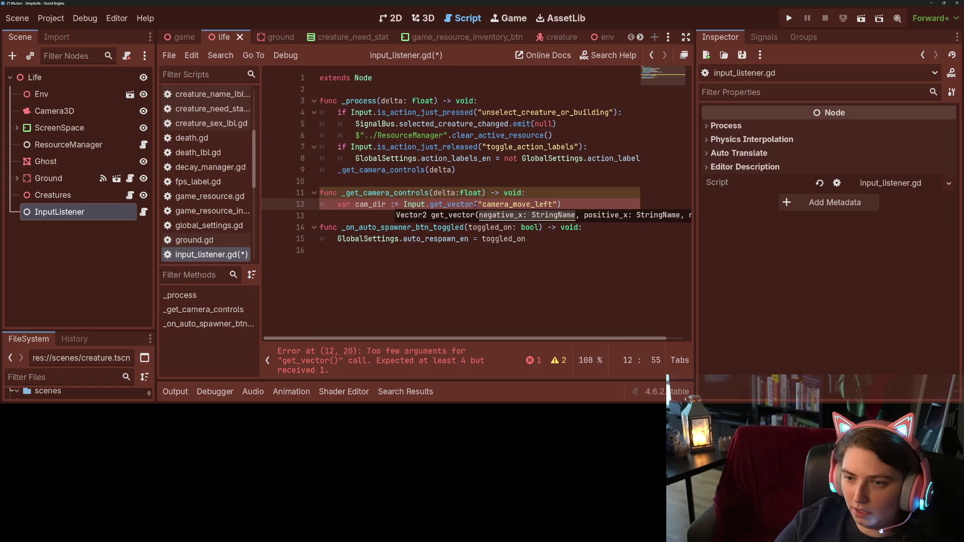
{"action": "type", "text": ","}
{"action": "key", "text": "Down"}
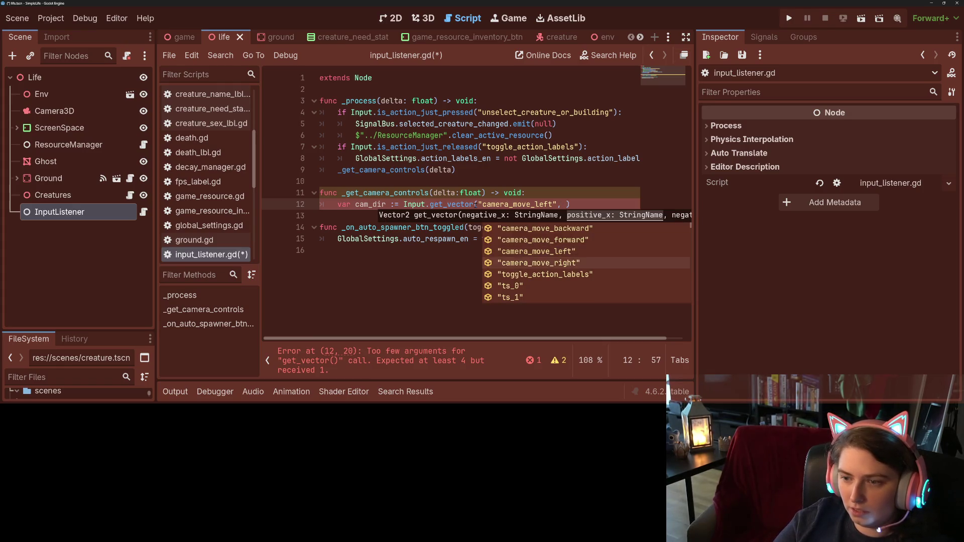
{"action": "key", "text": "Return"}
{"action": "type", "text": ", "}
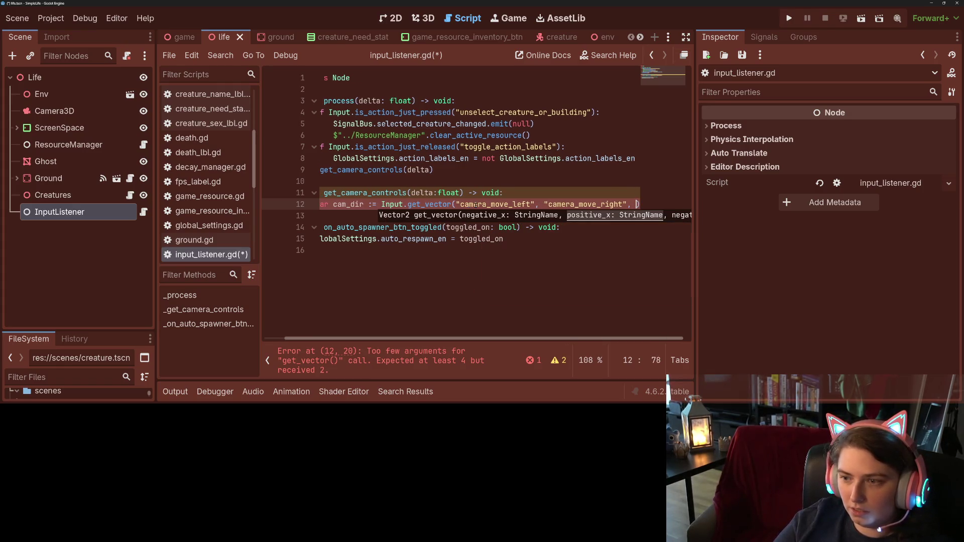
{"action": "type", "text": "\""}
{"action": "key", "text": "Up"}
{"action": "key", "text": "Up"}
{"action": "key", "text": "Return"}
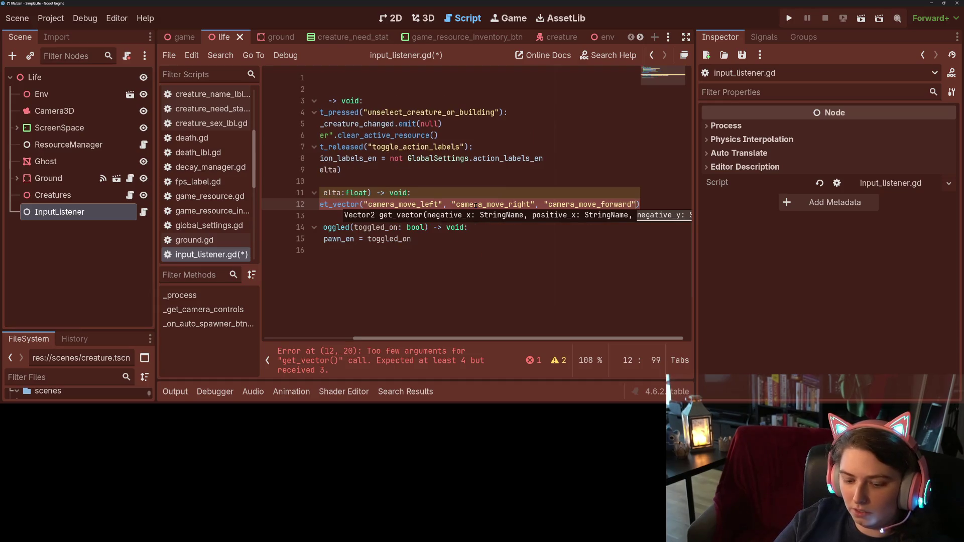
{"action": "type", "text": ", \""}
{"action": "key", "text": "Down"}
{"action": "key", "text": "Return"}
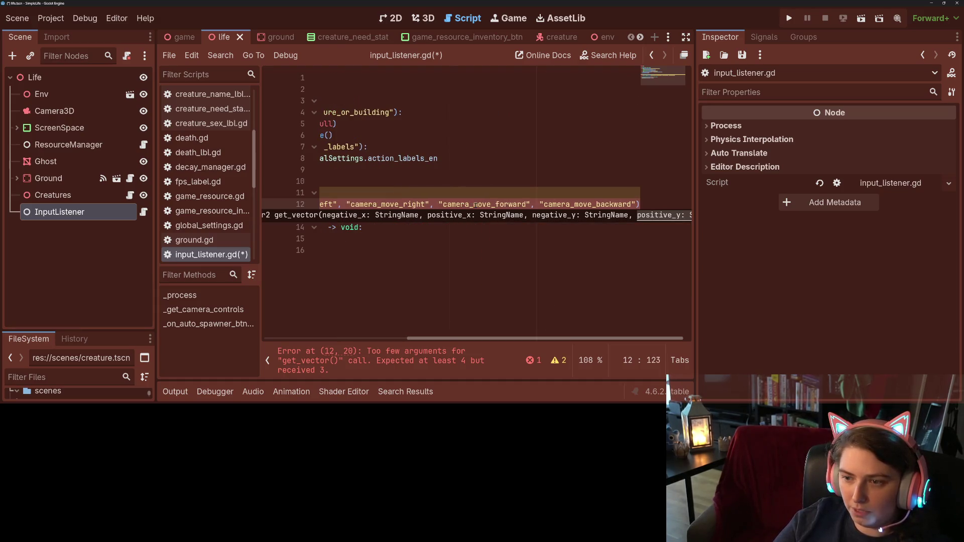
{"action": "key", "text": "ctrl+s"}
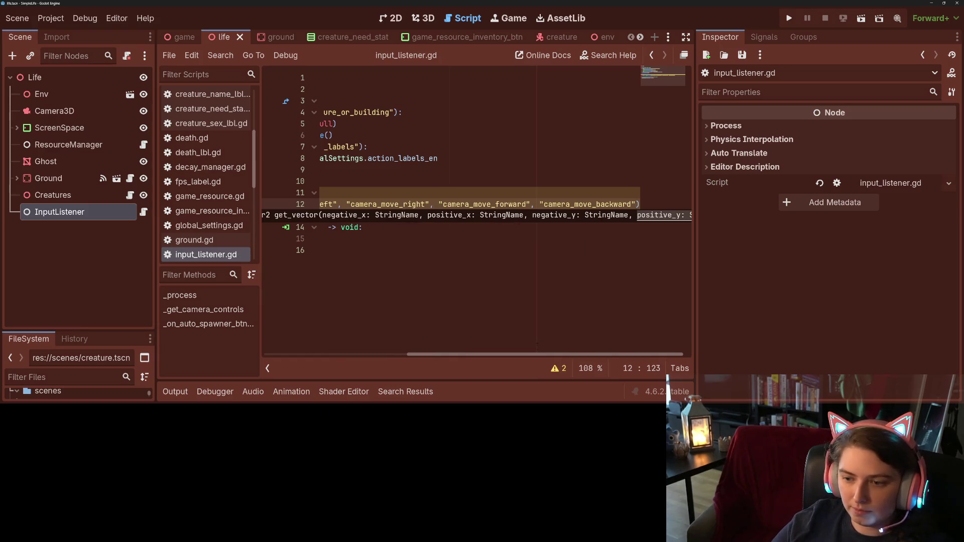
{"action": "key", "text": "Escape"}
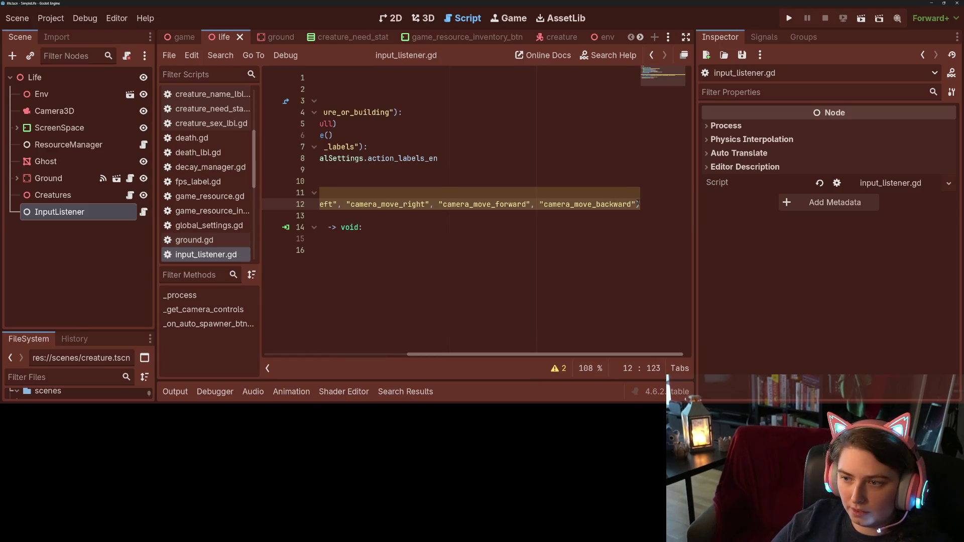
{"action": "key", "text": "Return"}
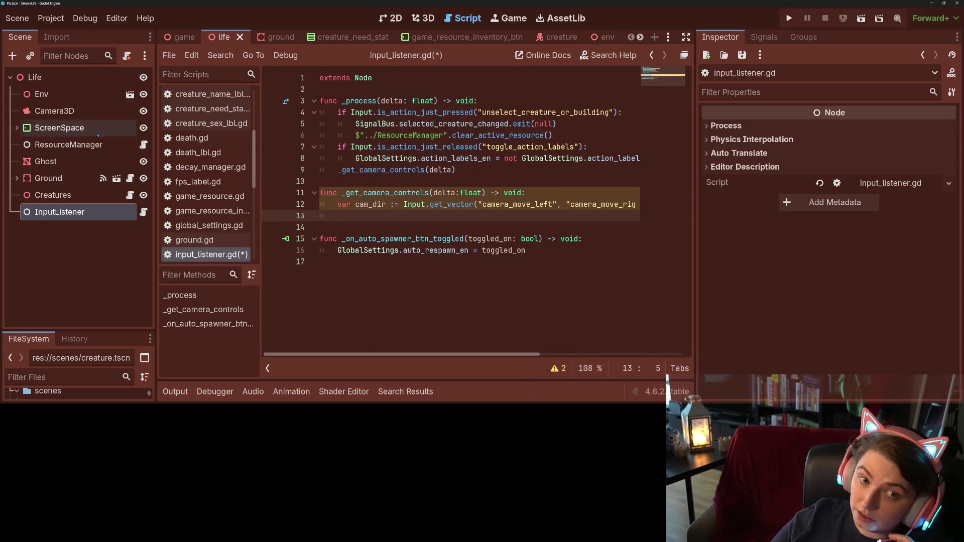
Drop a Camera3D reference on line 13 and write .position += cam_dir * delta * CAM_SPEED.
{"action": "left_click_drag", "start_coordinate": [53, 111], "coordinate": [414, 215]}
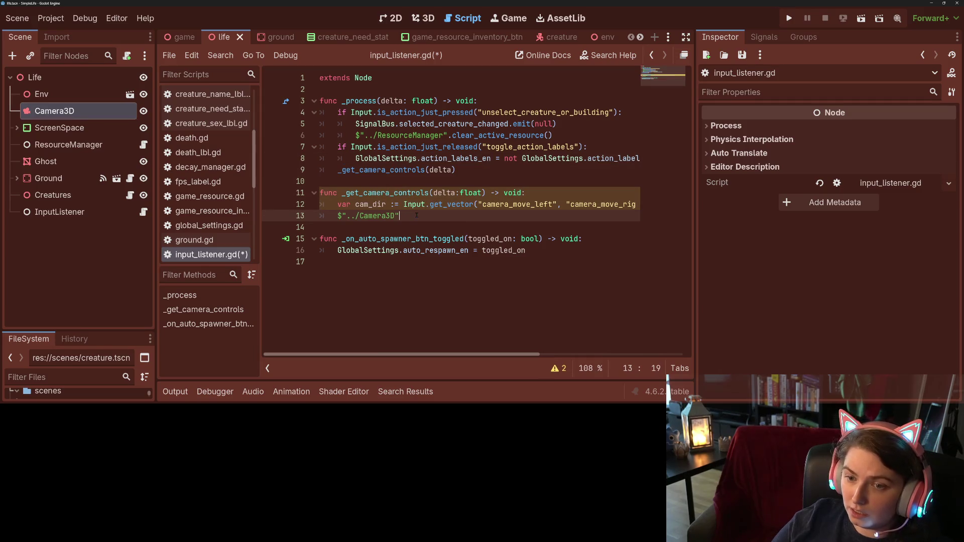
{"action": "type", "text": ".pos"}
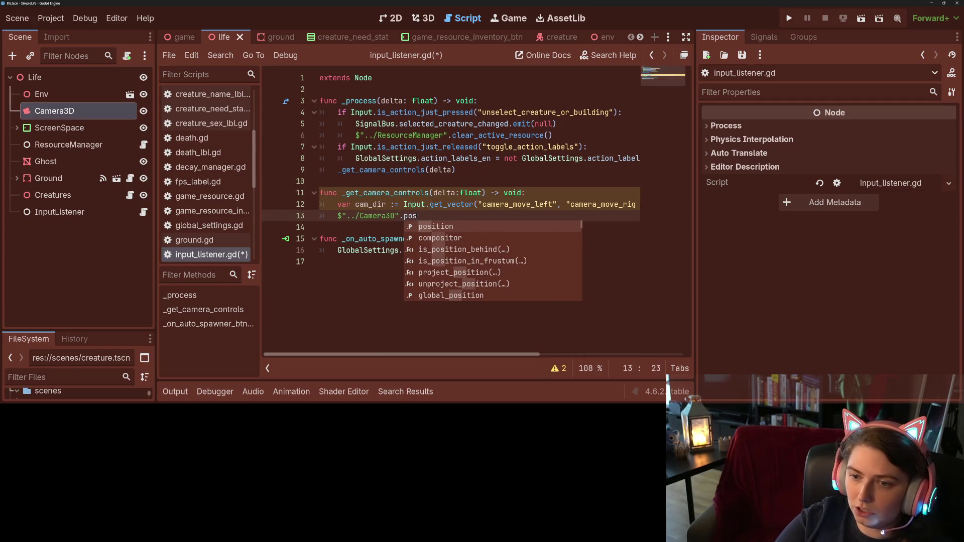
{"action": "key", "text": "BackSpace"}
{"action": "key", "text": "BackSpace"}
{"action": "type", "text": ".pos"}
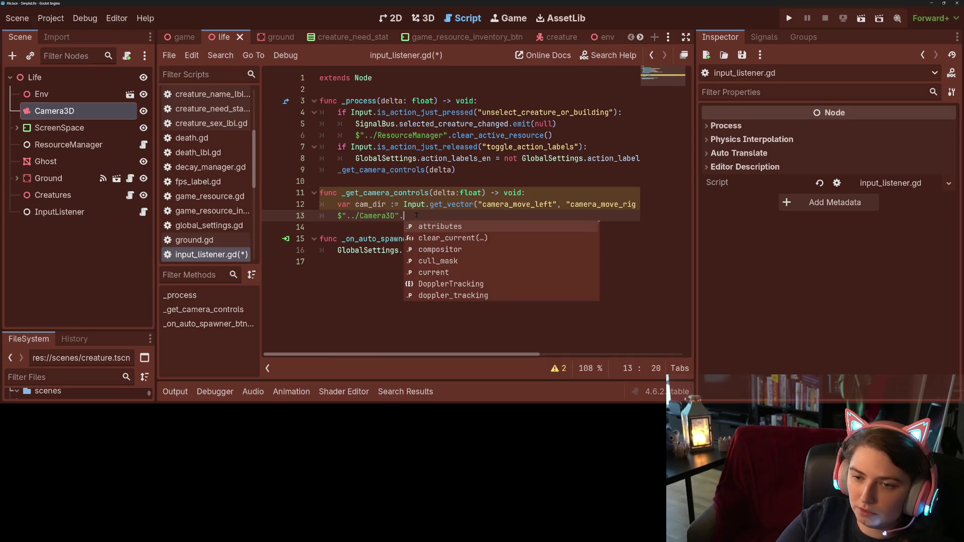
{"action": "key", "text": "Return"}
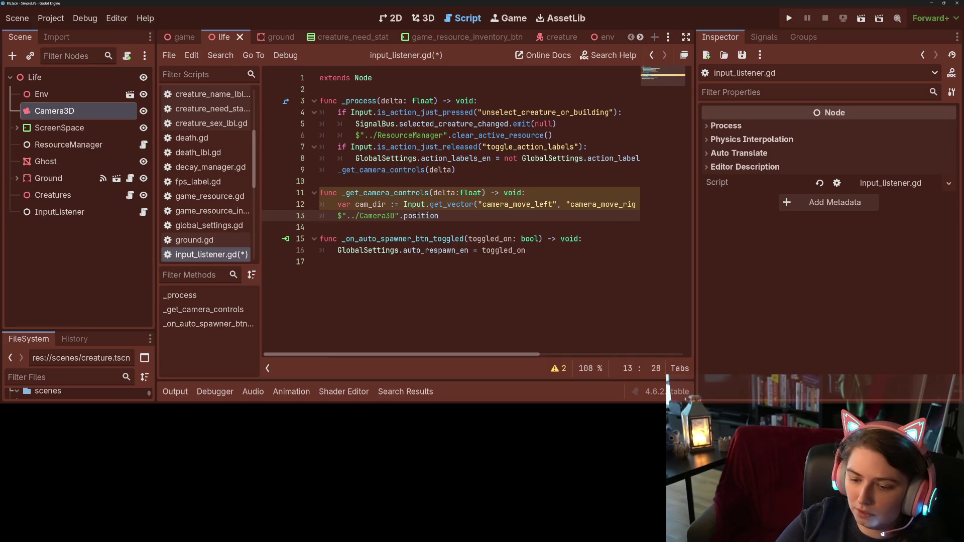
{"action": "type", "text": " += ca"}
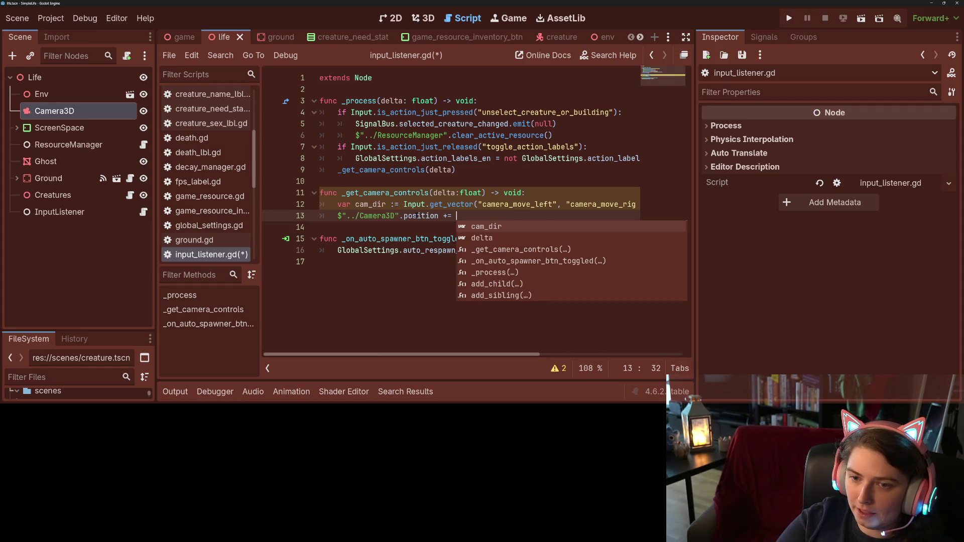
{"action": "key", "text": "Return"}
{"action": "type", "text": "."}
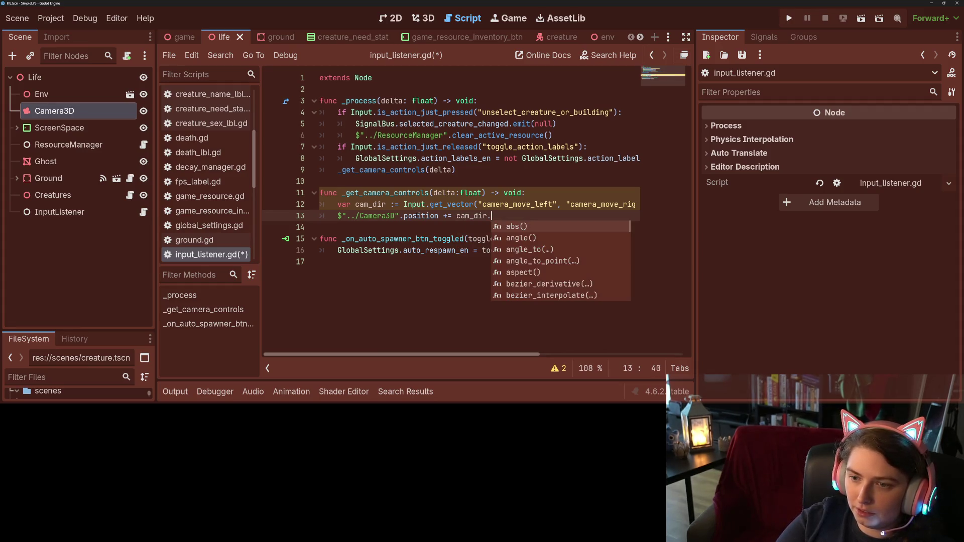
{"action": "key", "text": "BackSpace"}
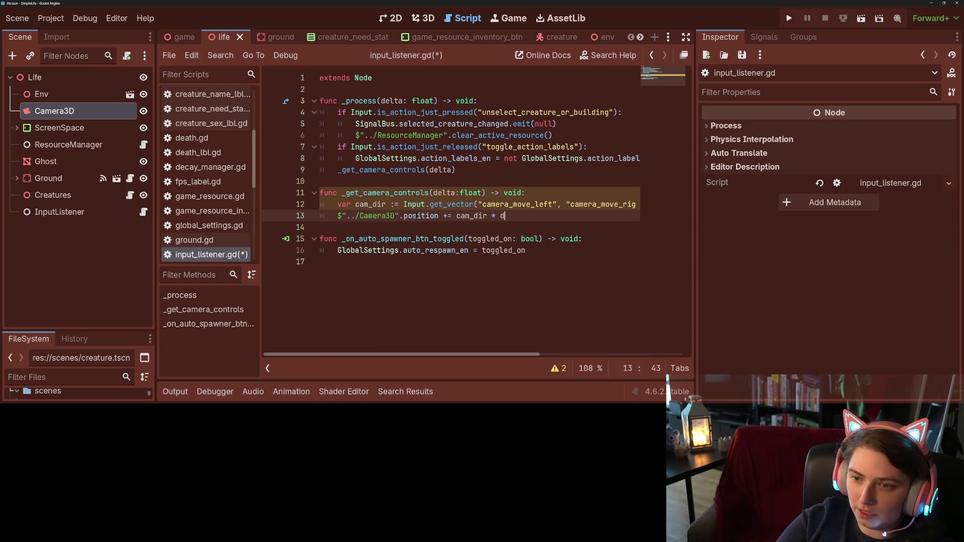
{"action": "type", "text": "elta * C"}
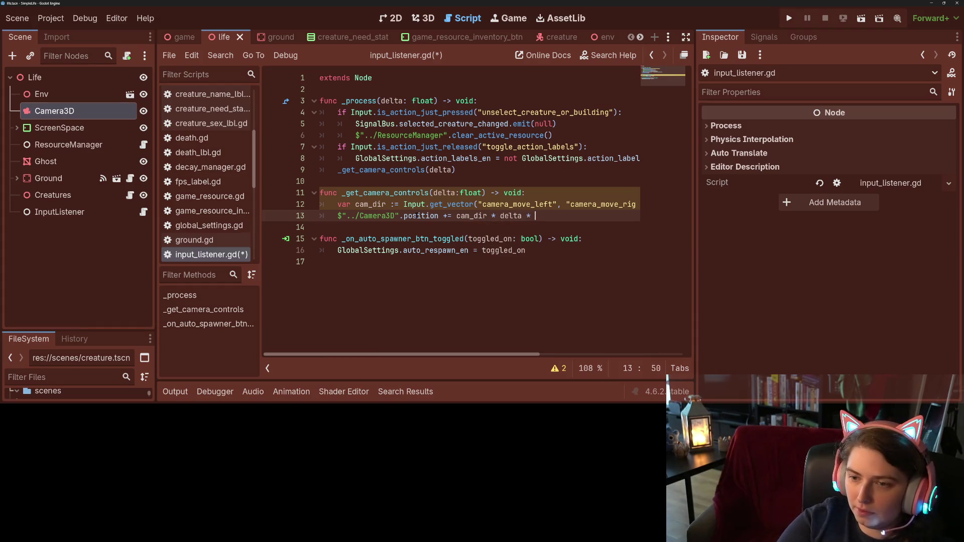
{"action": "type", "text": "AM_SPEED"}
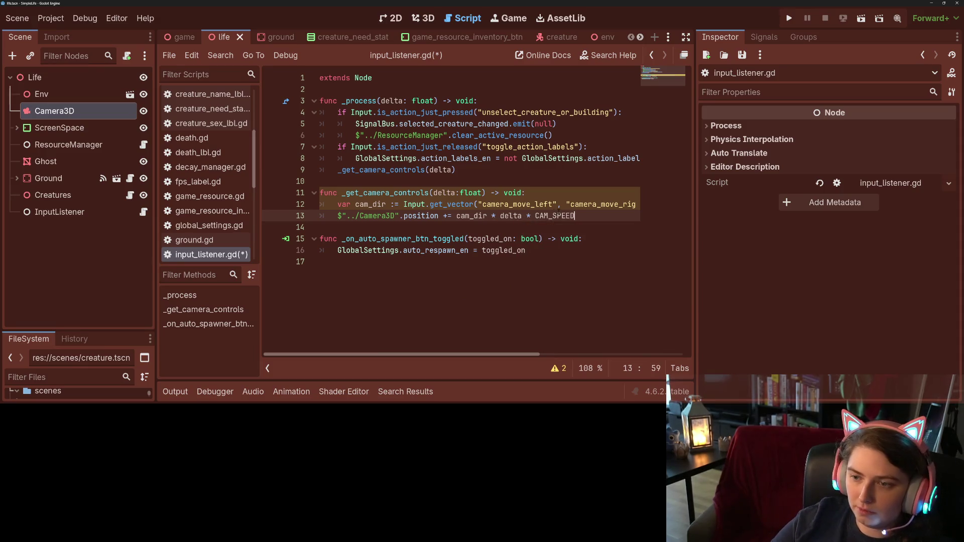
Declare const CAM_SPEED := 5 below extends Node.
{"action": "double_click", "coordinate": [555, 216]}
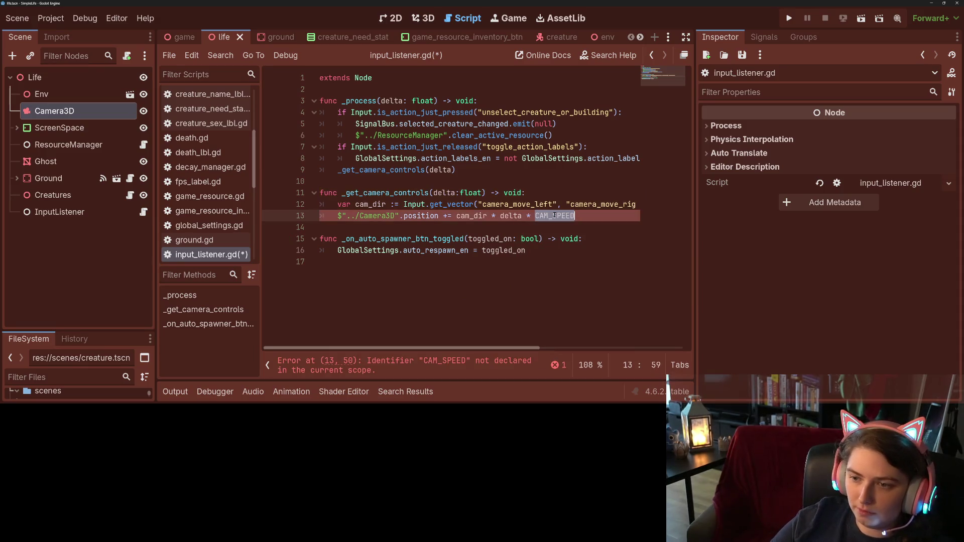
{"action": "left_click", "coordinate": [354, 89]}
{"action": "key", "text": "Return"}
{"action": "key", "text": "Return"}
{"action": "key", "text": "Up"}
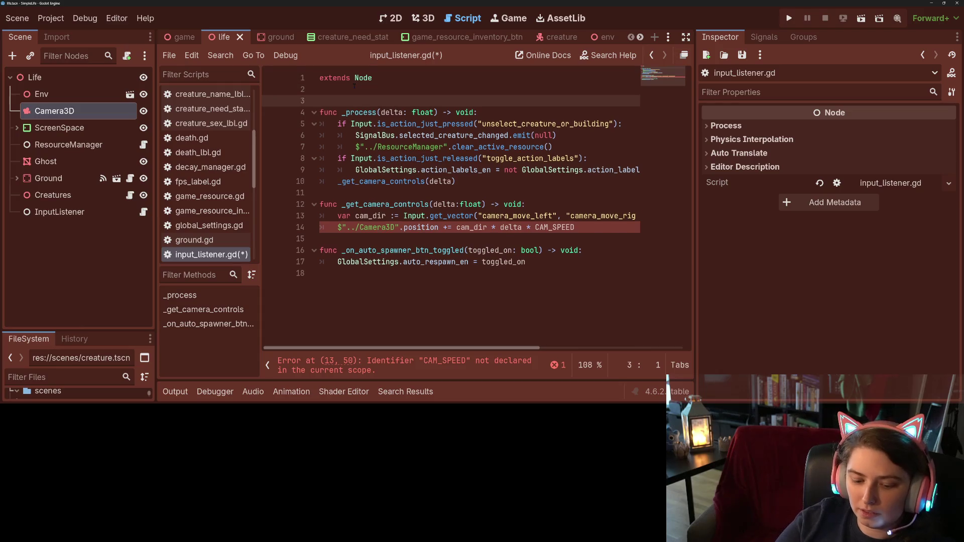
{"action": "type", "text": "const CAM_SPEED "}
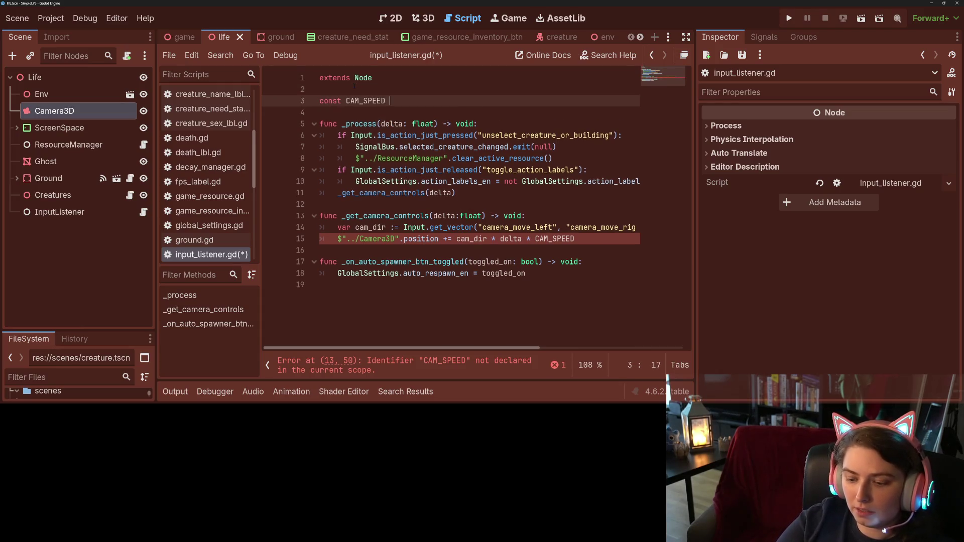
{"action": "type", "text": ":= 5.0"}
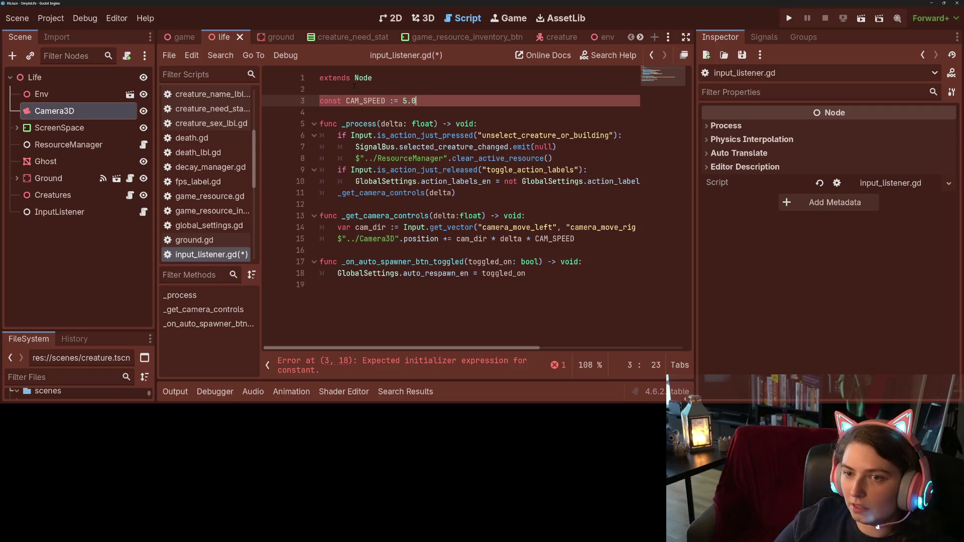
Play the project, inspect cam_dir and get_vector on the failing camera line, and stop the run.
{"action": "left_click", "coordinate": [796, 22]}
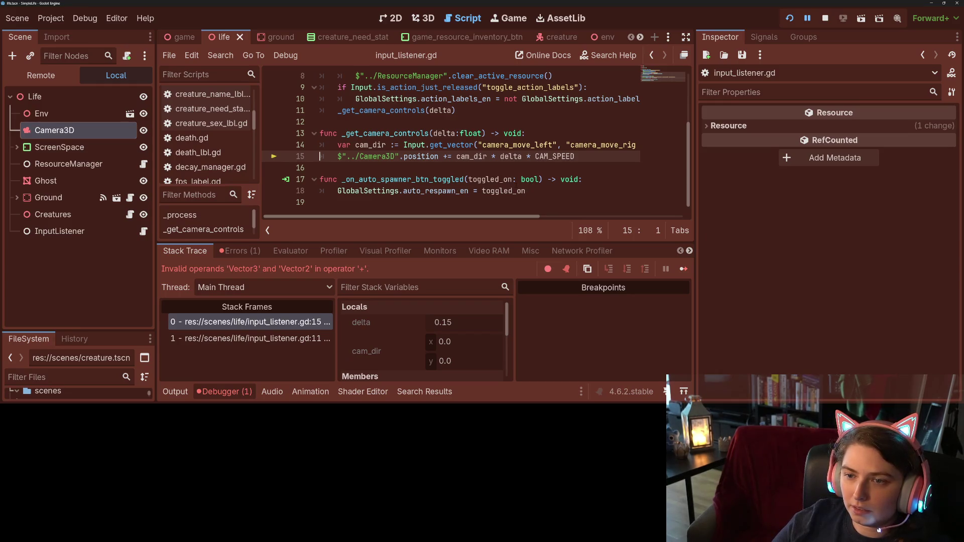
{"action": "double_click", "coordinate": [466, 157]}
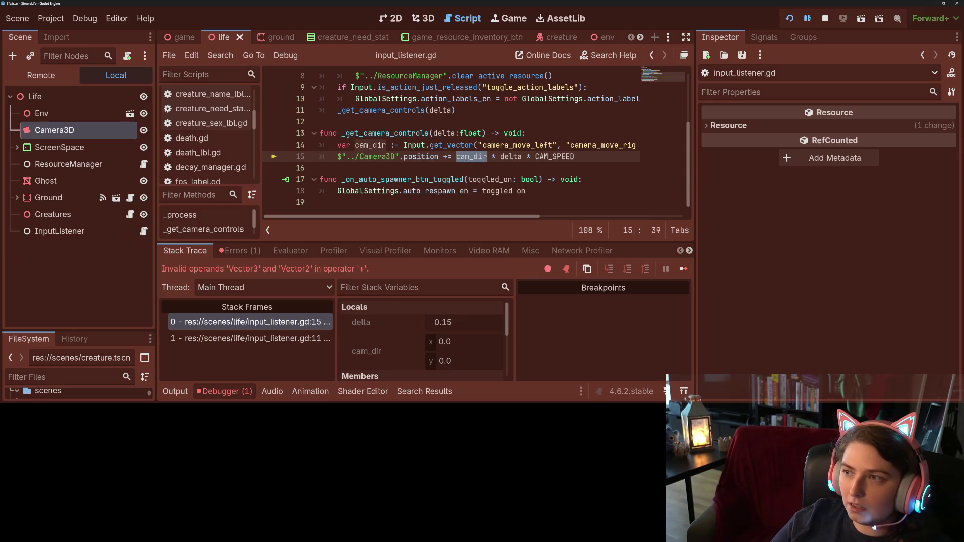
{"action": "key", "text": "F8"}
{"action": "left_click", "coordinate": [438, 145]}
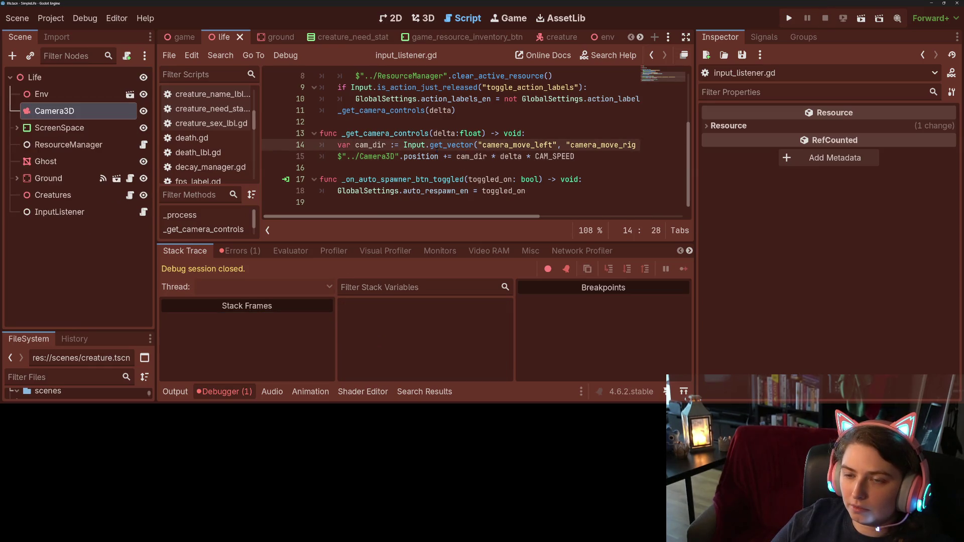
{"action": "double_click", "coordinate": [450, 145]}
{"action": "left_click", "coordinate": [435, 156]}
Collapse the Debugger and change cam_dir to cam_dir.x on line 15.
{"action": "left_click", "coordinate": [228, 387]}
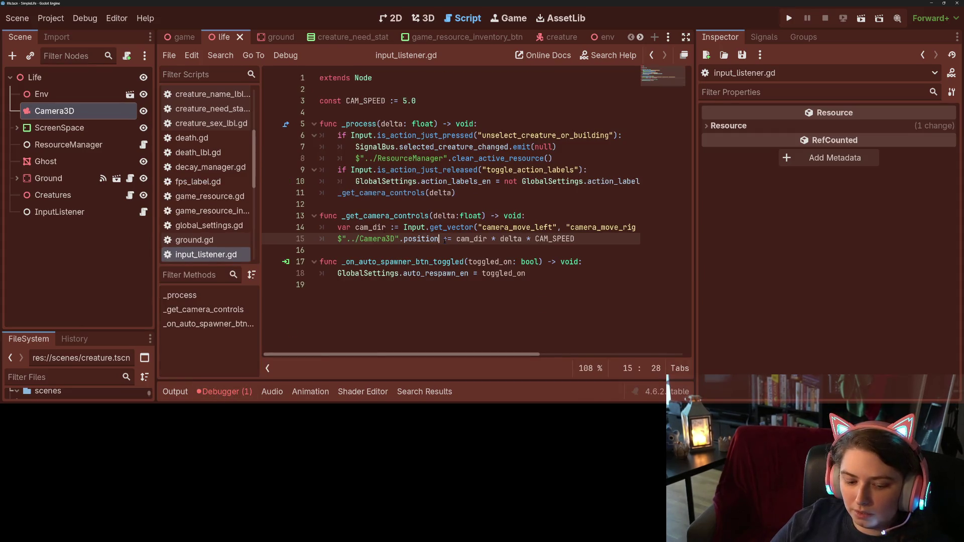
{"action": "type", "text": "x"}
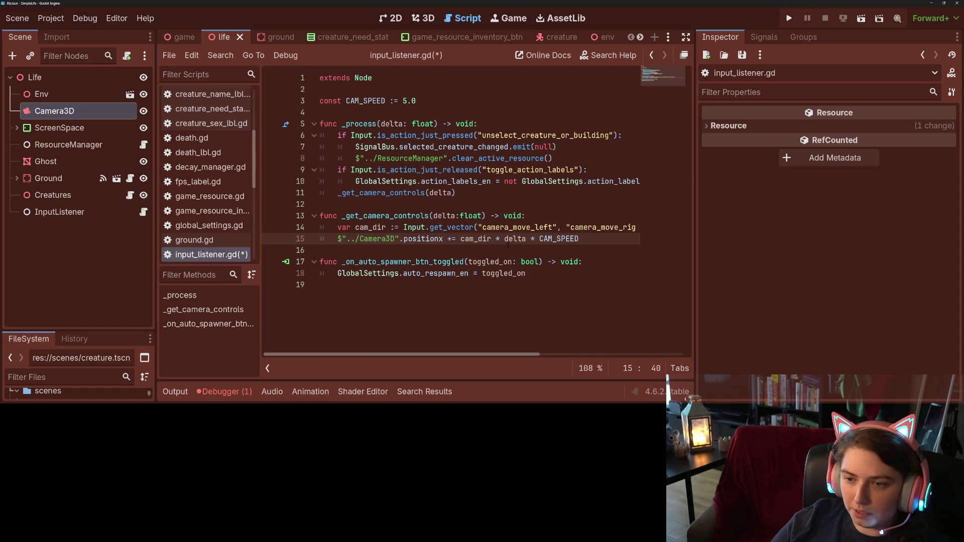
{"action": "type", "text": "x"}
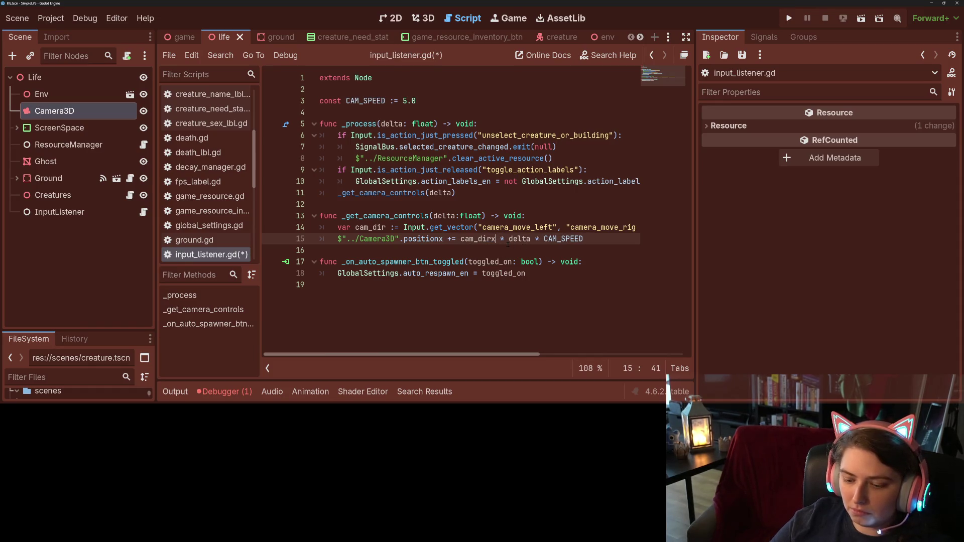
{"action": "key", "text": "BackSpace"}
{"action": "type", "text": ".x"}
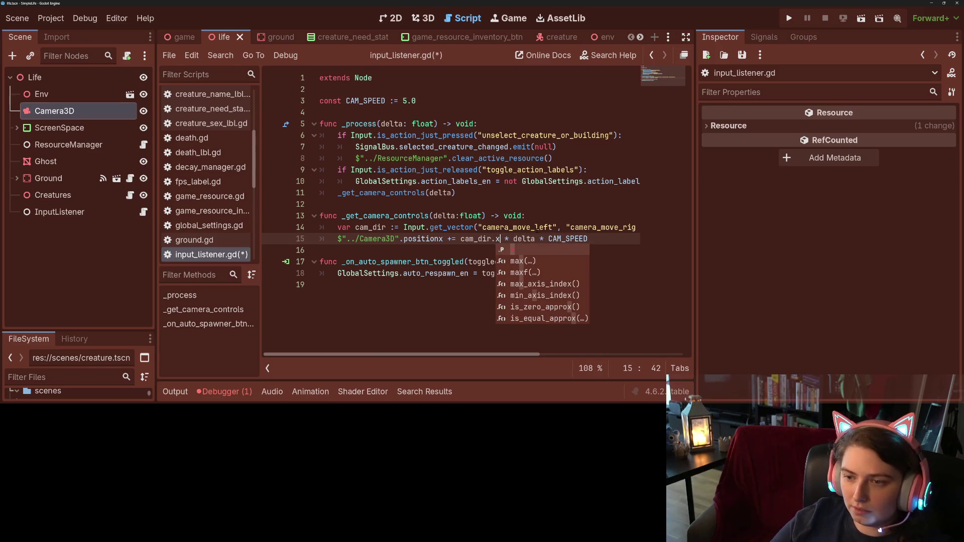
{"action": "left_click", "coordinate": [596, 239]}
Duplicate the line, make line 15 update position.x and line 16 use cam_dir.y, then save.
{"action": "key", "text": "ctrl+shift+d"}
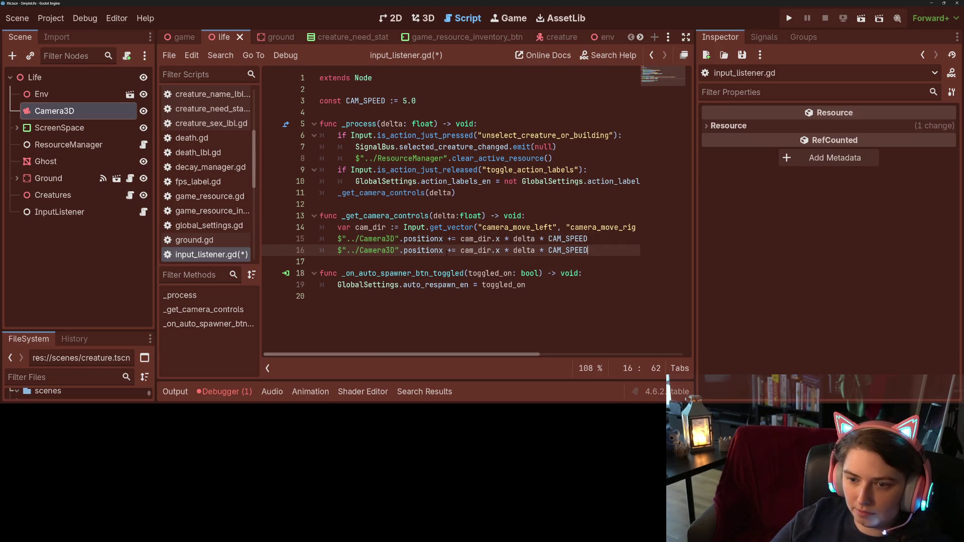
{"action": "key", "text": "shift+Left"}
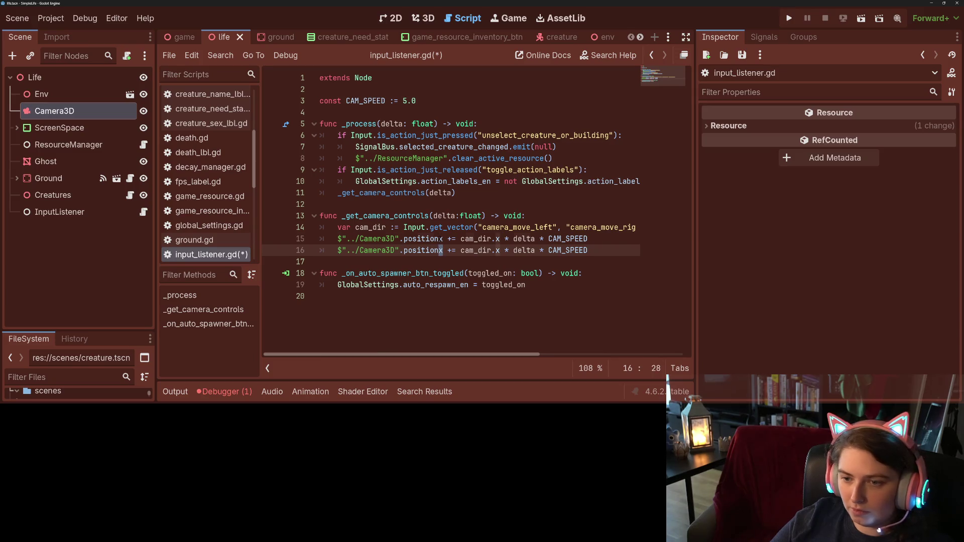
{"action": "key", "text": "Up"}
{"action": "type", "text": "."}
{"action": "key", "text": "Down"}
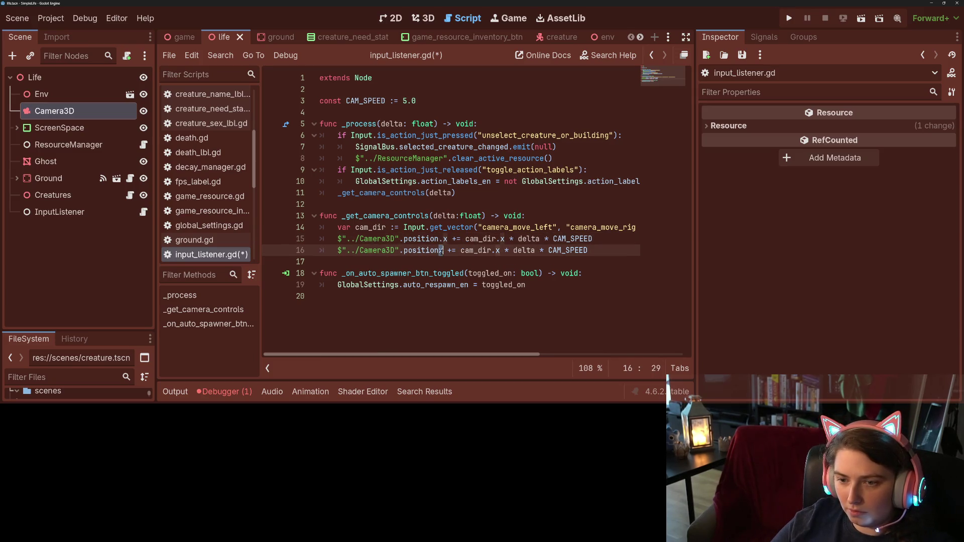
{"action": "type", "text": ".y"}
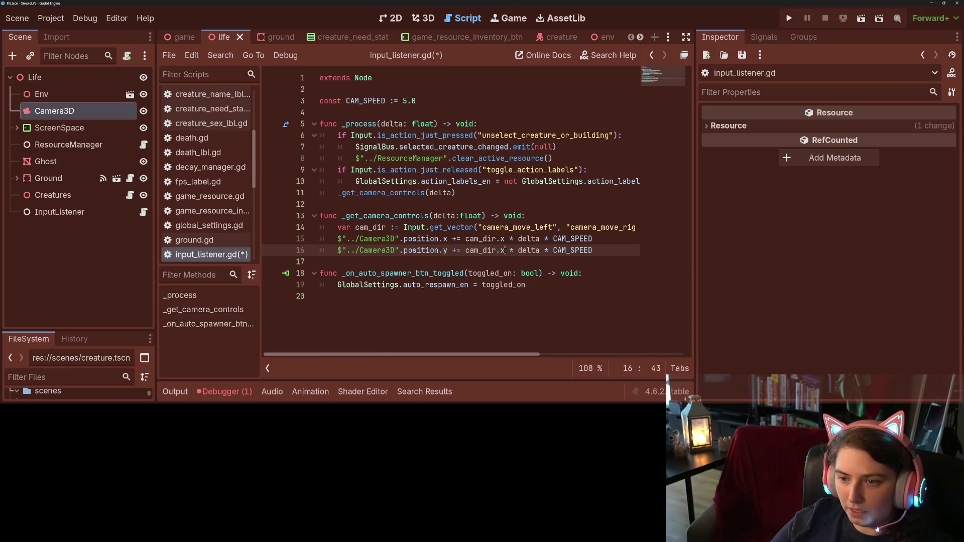
{"action": "double_click", "coordinate": [500, 250]}
{"action": "type", "text": "y"}
{"action": "key", "text": "ctrl+s"}
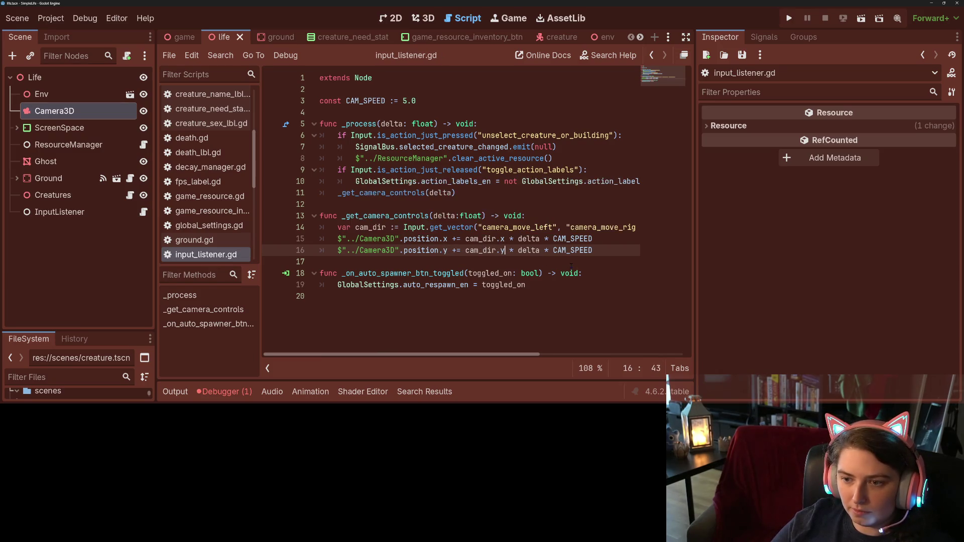
Change line 16 to update position.z, test-run the game error-free, and stop it.
{"action": "double_click", "coordinate": [444, 250]}
{"action": "type", "text": "z"}
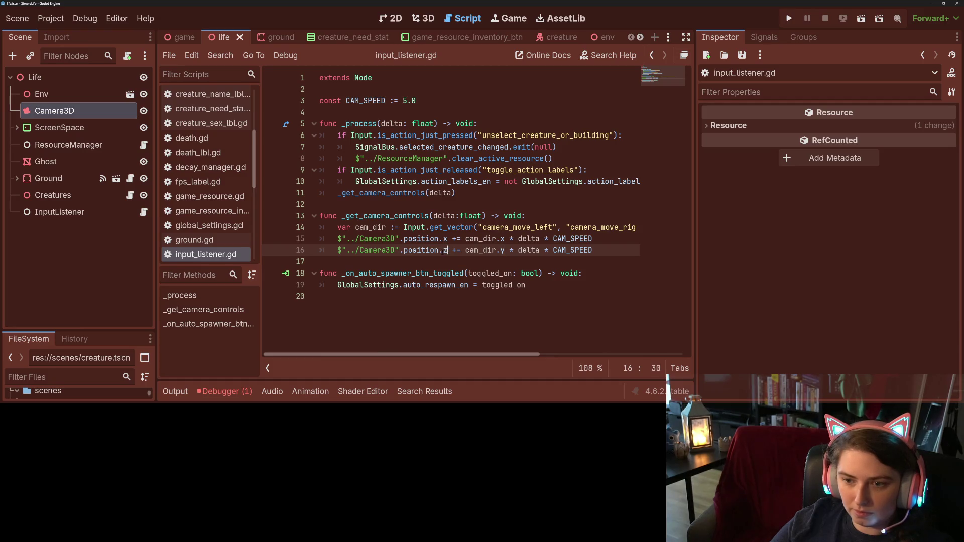
{"action": "key", "text": "F5"}
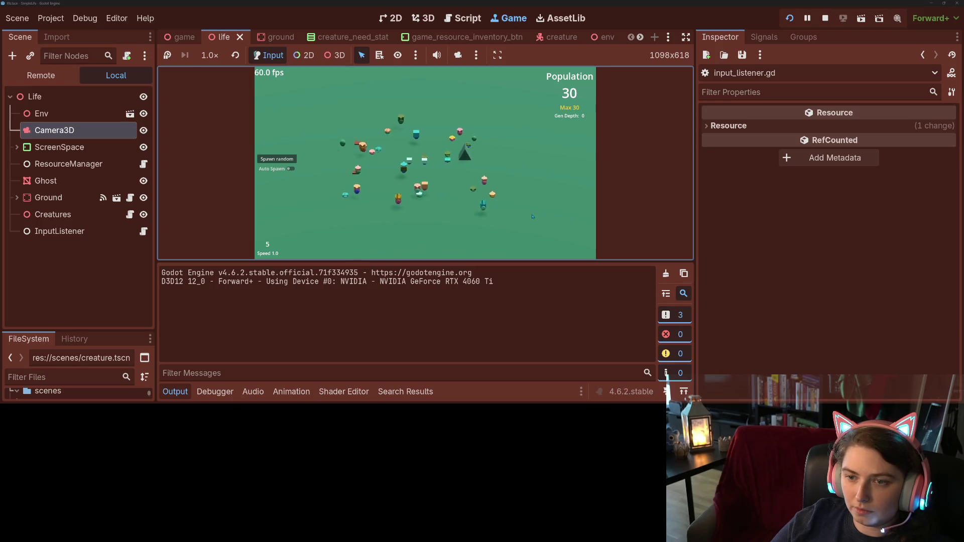
{"action": "left_click", "coordinate": [824, 18]}
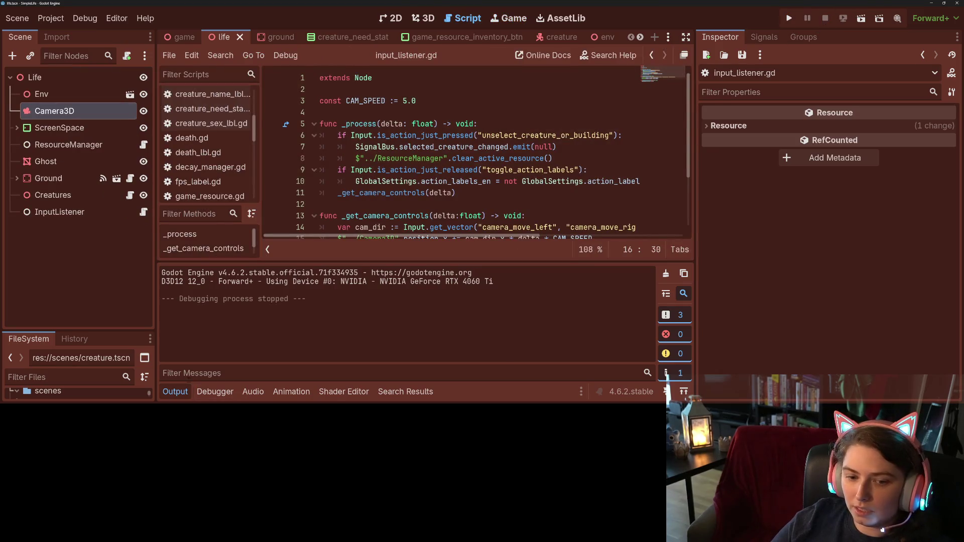
Set CAM_SPEED to 25.0, save, and test-run the game panning the camera left and right.
{"action": "left_click", "coordinate": [179, 390]}
{"action": "left_click", "coordinate": [403, 101]}
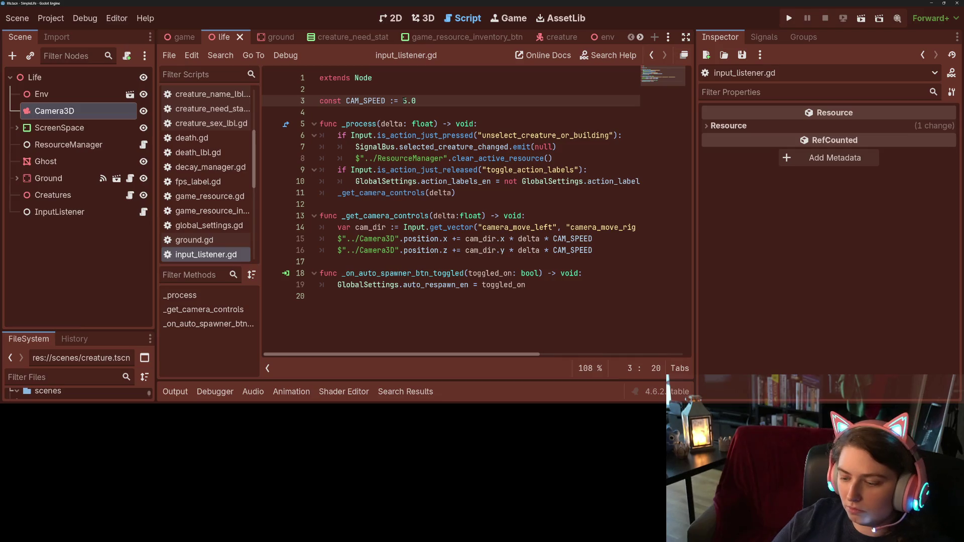
{"action": "type", "text": "2"}
{"action": "key", "text": "ctrl+s"}
{"action": "key", "text": "F5"}
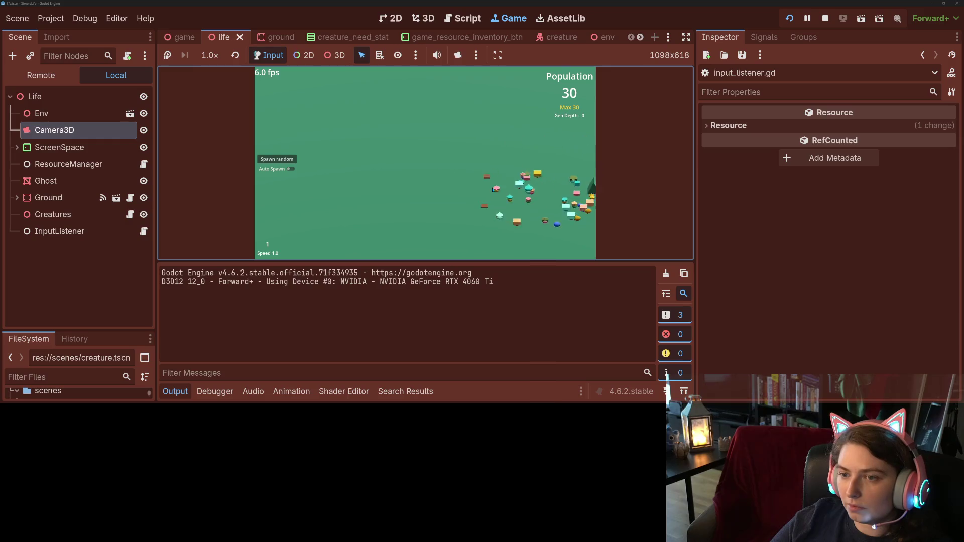
{"action": "key", "text": "a"}
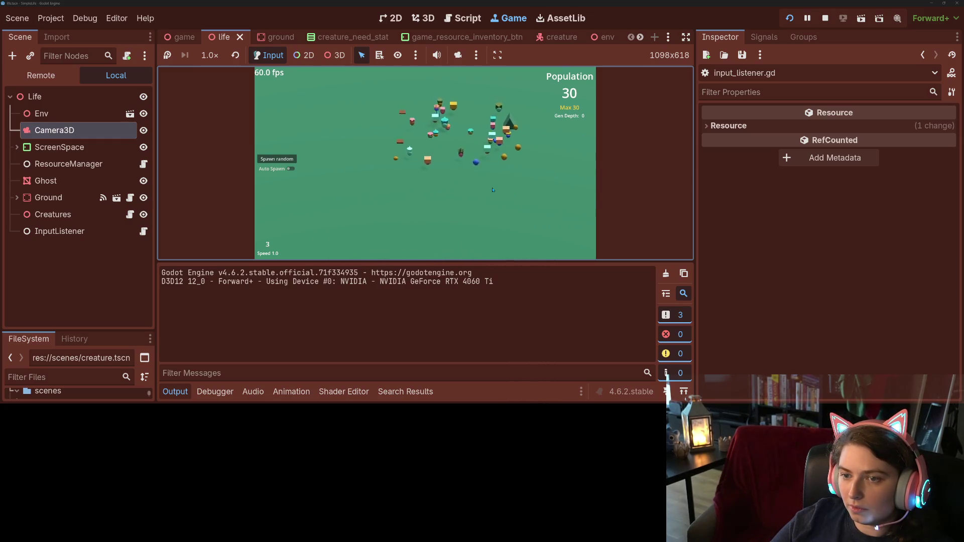
{"action": "key", "text": "d"}
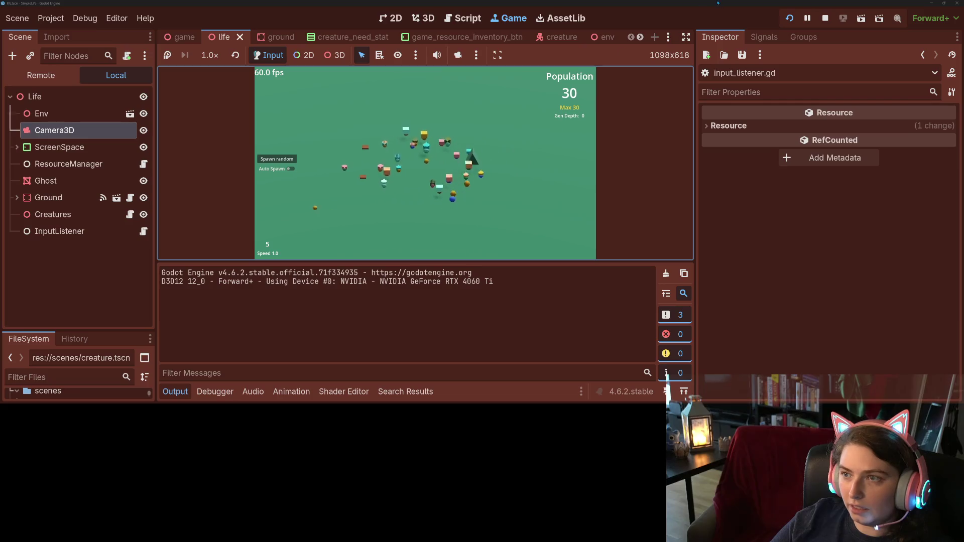
{"action": "left_click", "coordinate": [825, 18]}
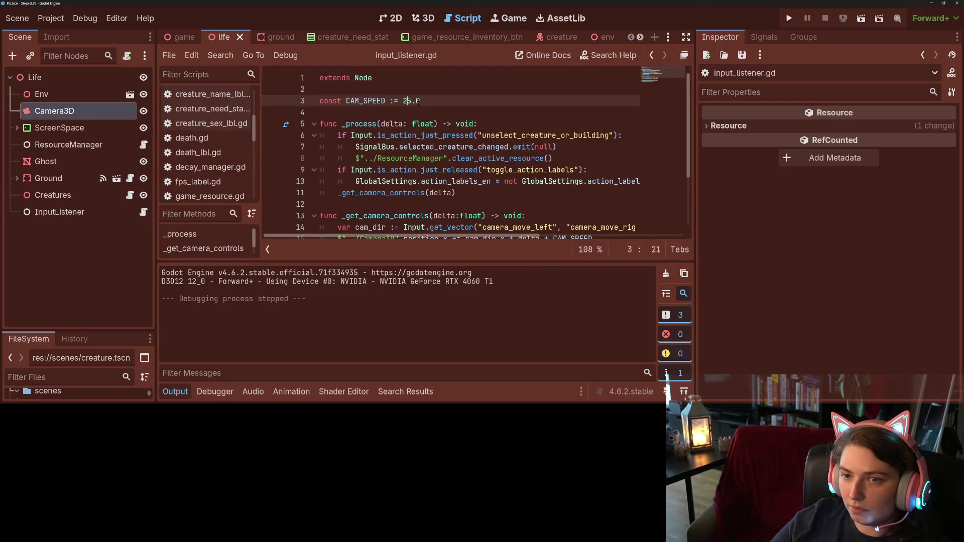
Change CAM_SPEED to 20.0 and run the game again to check the pan speed.
{"action": "key", "text": "Delete"}
{"action": "type", "text": "0"}
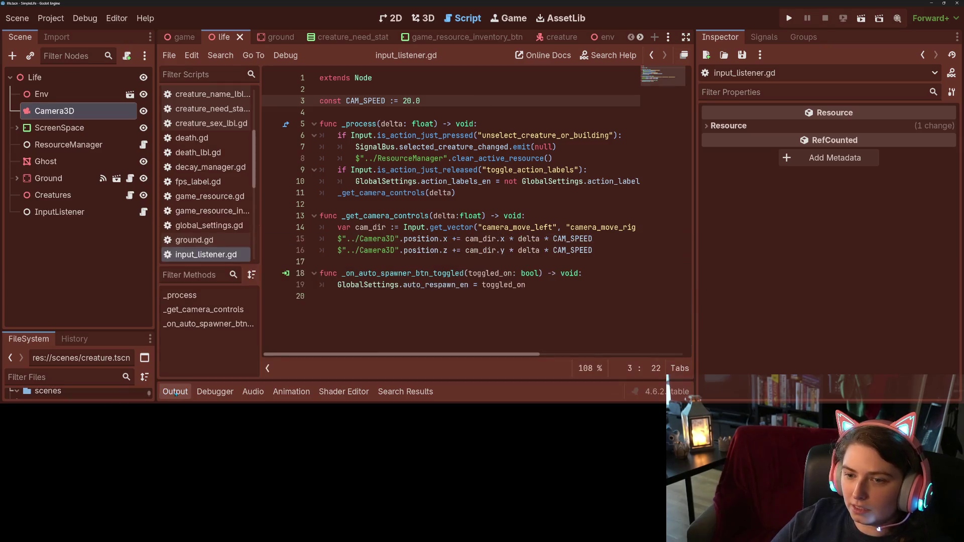
{"action": "left_click", "coordinate": [666, 393]}
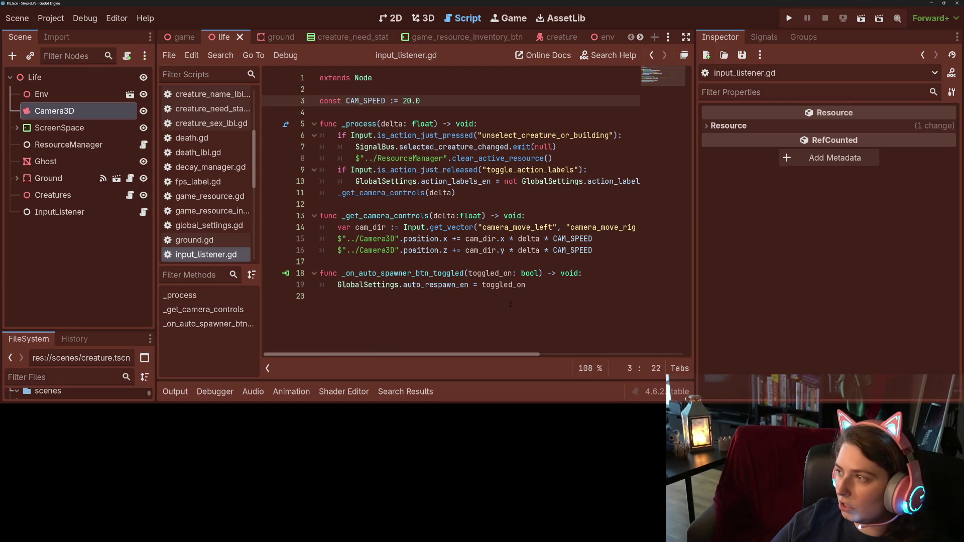
{"action": "left_click", "coordinate": [464, 263]}
{"action": "left_click", "coordinate": [447, 239]}
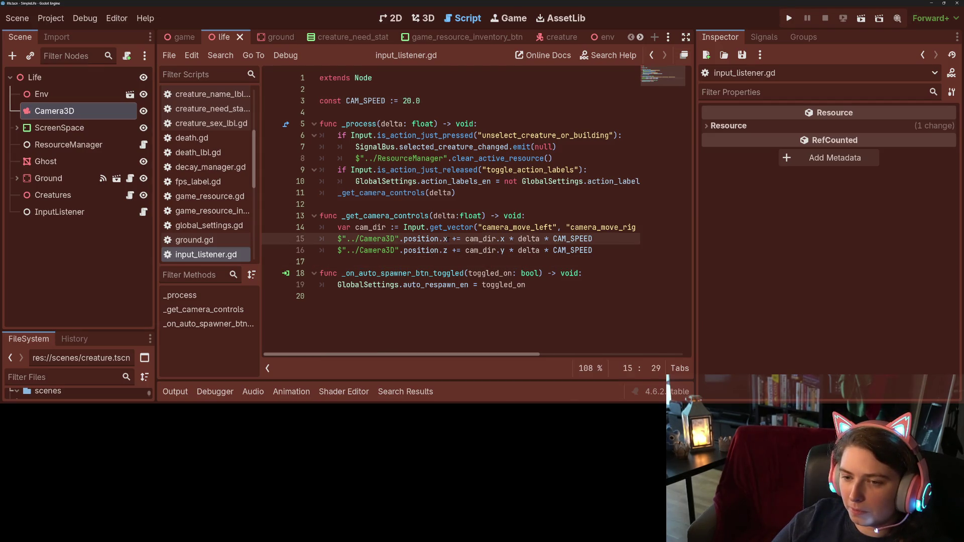
{"action": "mouse_move", "coordinate": [475, 239]}
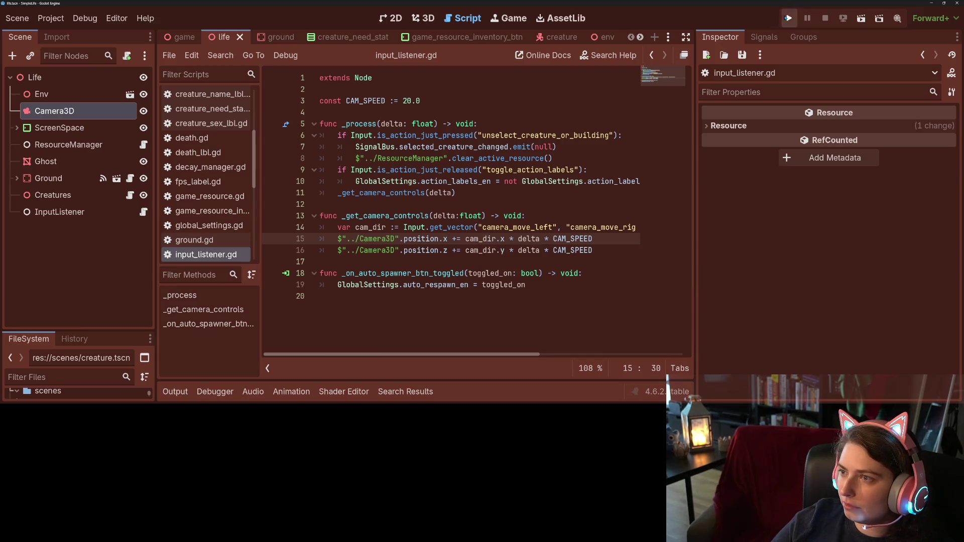
{"action": "key", "text": "F5"}
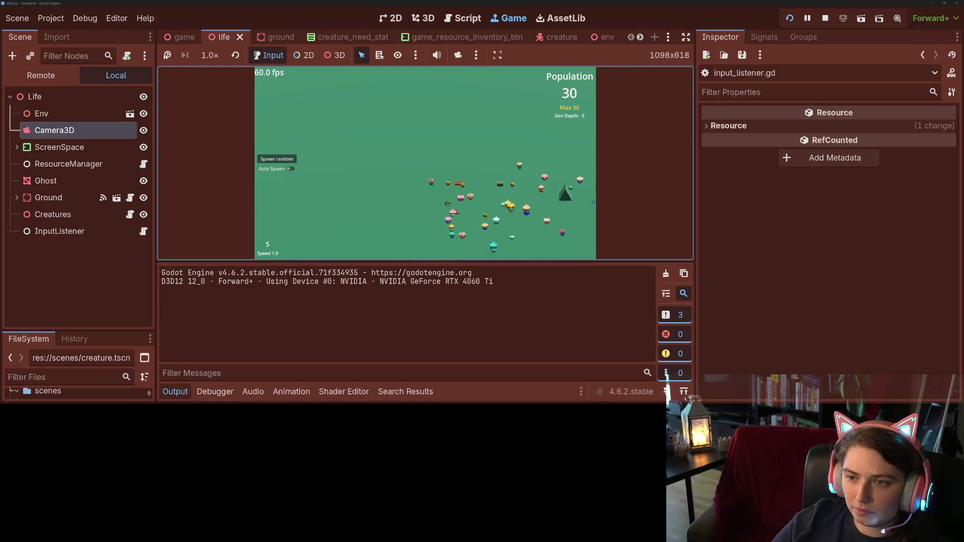
{"action": "left_click", "coordinate": [824, 25]}
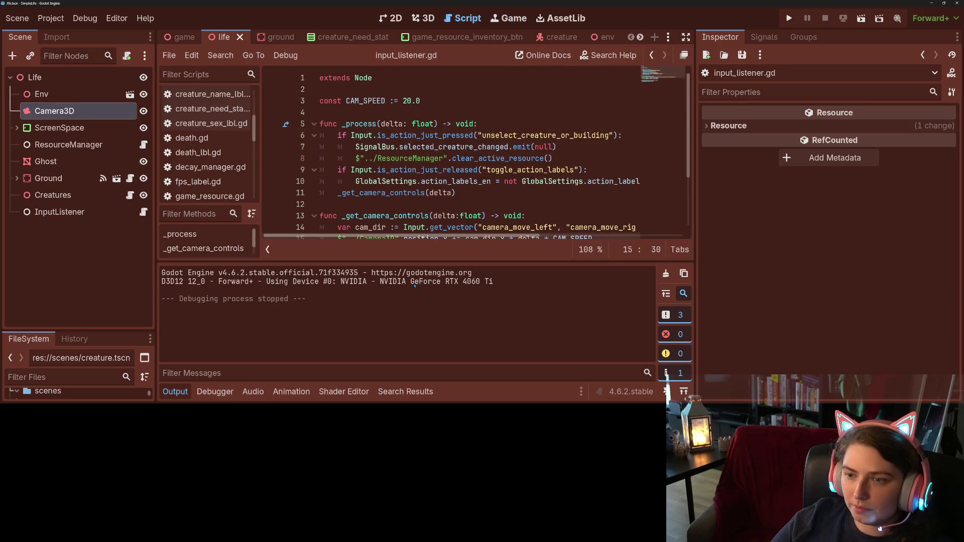
{"action": "left_click", "coordinate": [175, 392]}
Add camera_zoom_in and camera_zoom_out actions in the Project Settings Input Map.
{"action": "left_click", "coordinate": [55, 19]}
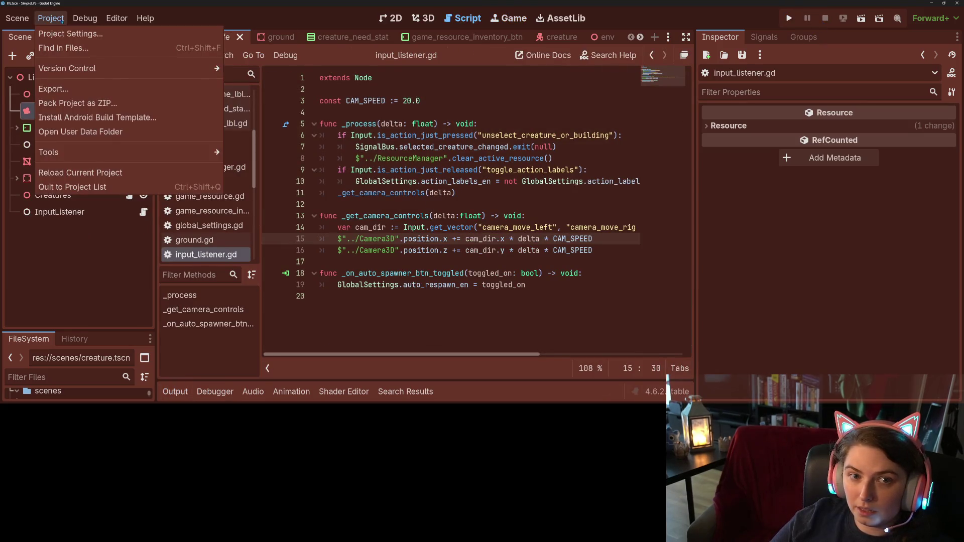
{"action": "left_click", "coordinate": [70, 34]}
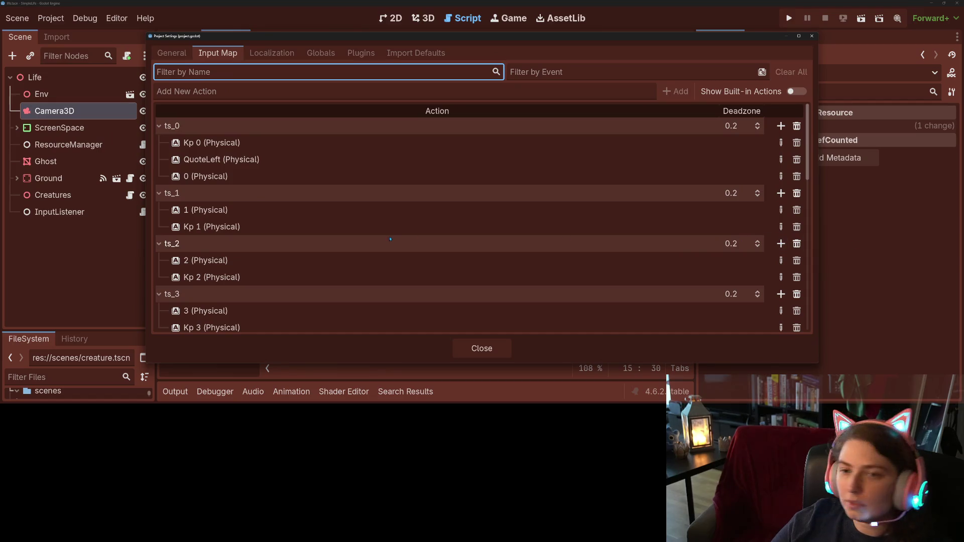
{"action": "left_click", "coordinate": [348, 91]}
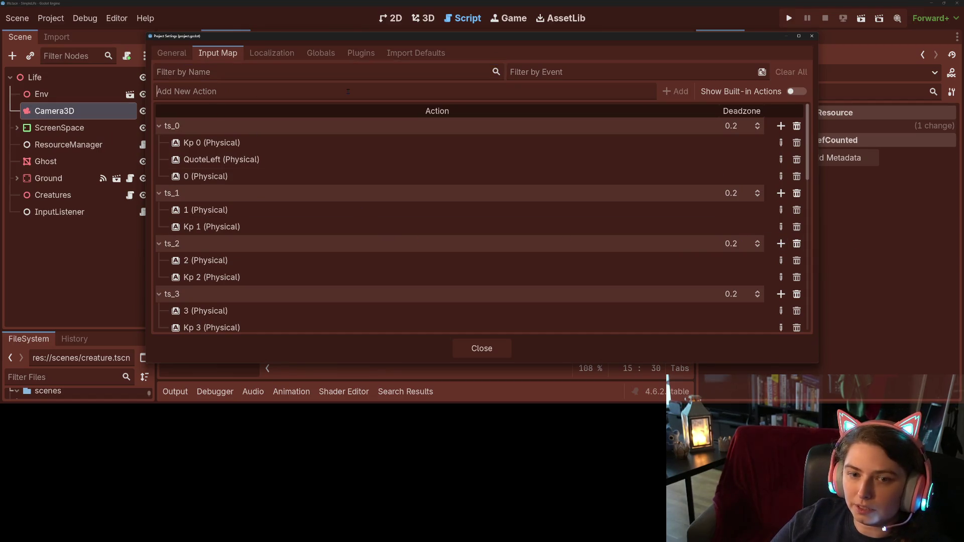
{"action": "type", "text": "camera_zoo"}
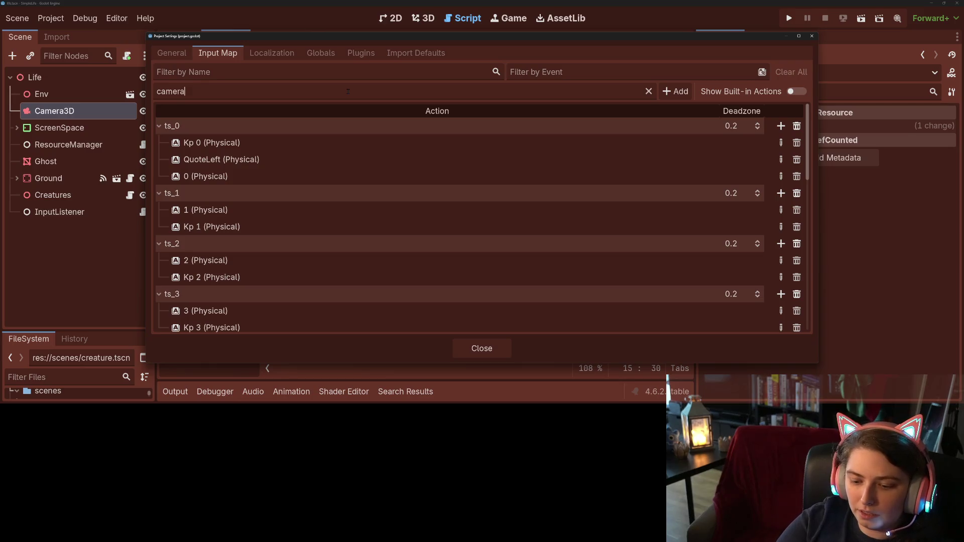
{"action": "type", "text": "in"}
{"action": "key", "text": "Return"}
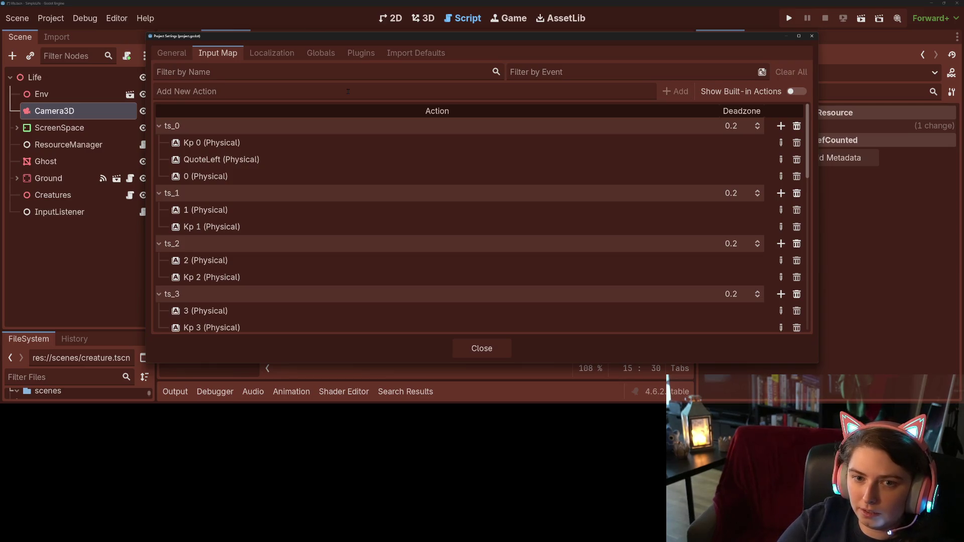
{"action": "type", "text": "camera_zoom_out"}
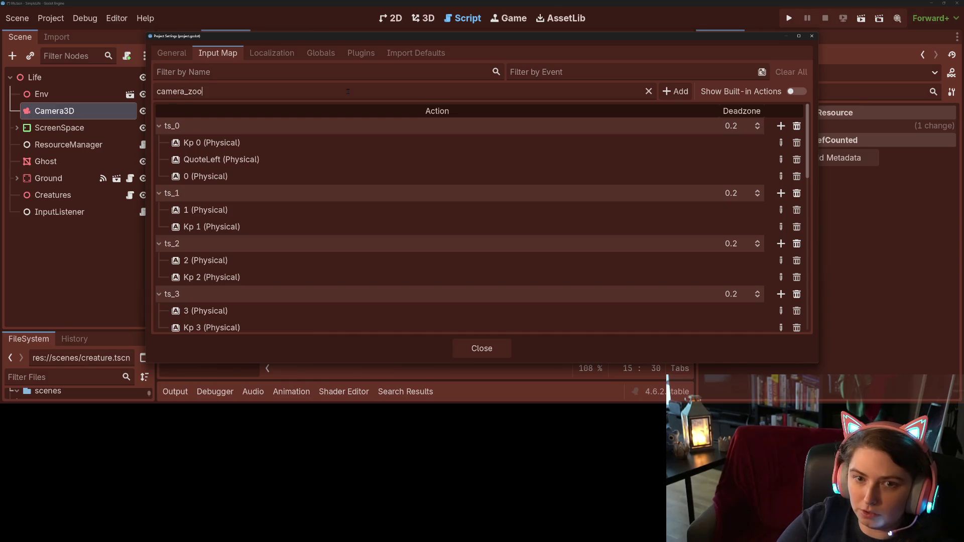
{"action": "key", "text": "Return"}
Bind numpad plus to camera_zoom_in and numpad minus to camera_zoom_out, then close settings.
{"action": "scroll", "coordinate": [501, 211], "scroll_direction": "down", "scroll_amount": 10}
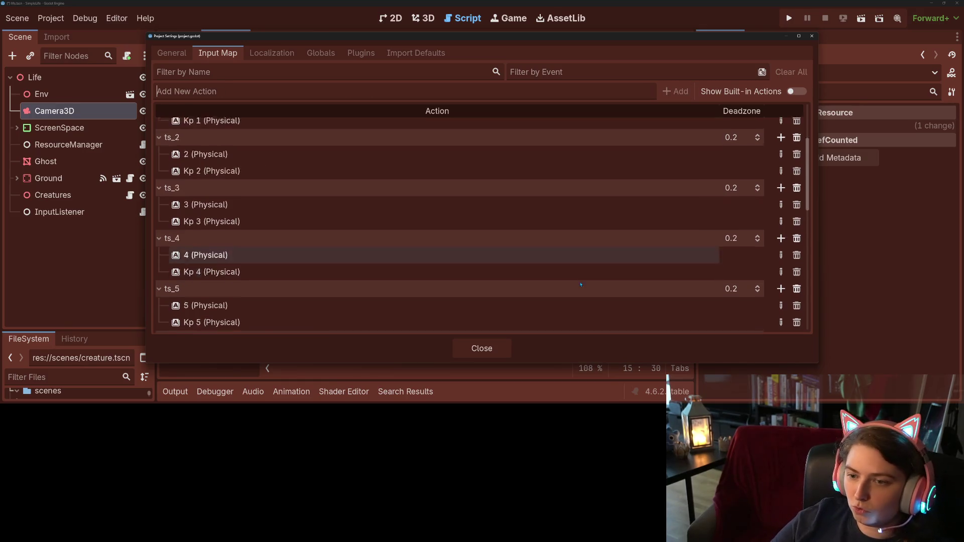
{"action": "left_click", "coordinate": [780, 303]}
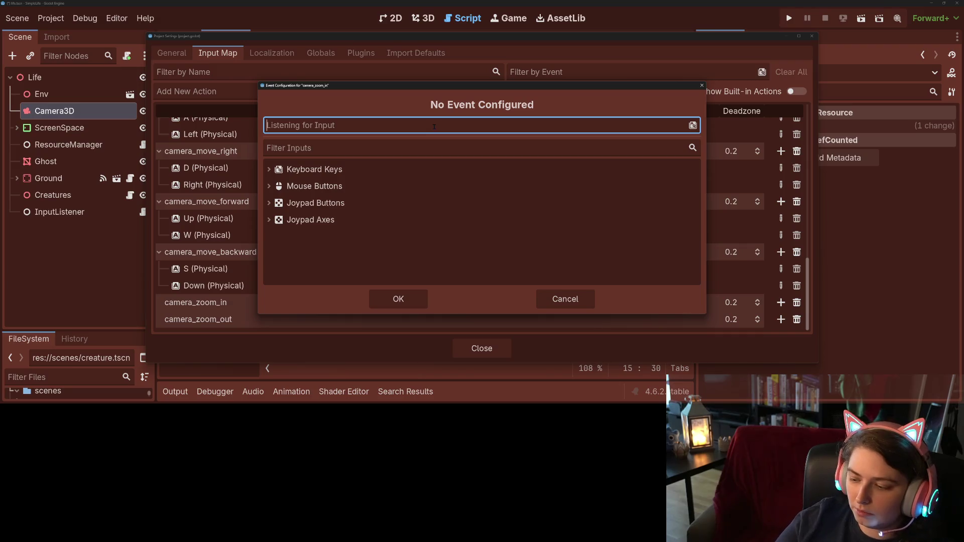
{"action": "key", "text": "KP_Add"}
{"action": "left_click", "coordinate": [398, 299]}
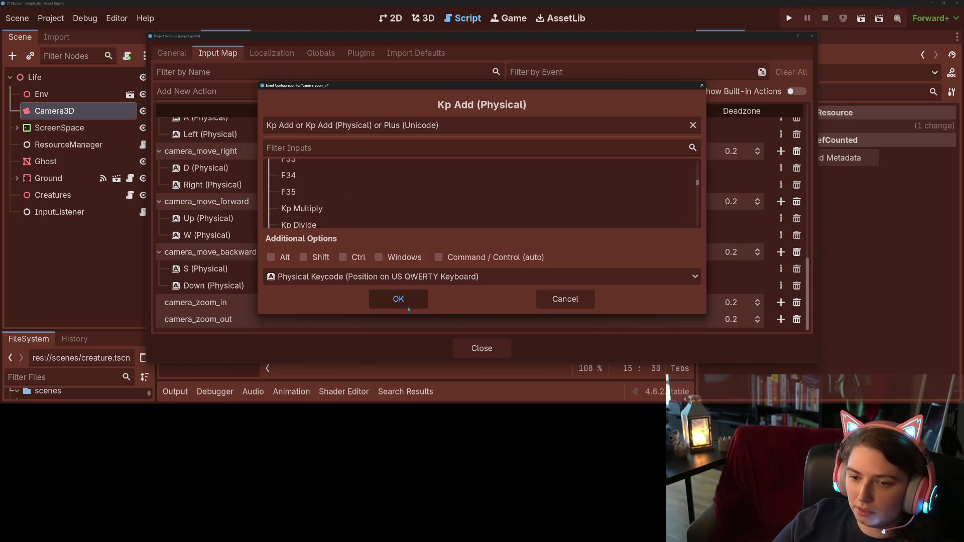
{"action": "scroll", "coordinate": [717, 302], "scroll_direction": "down", "scroll_amount": 1}
{"action": "left_click", "coordinate": [780, 319]}
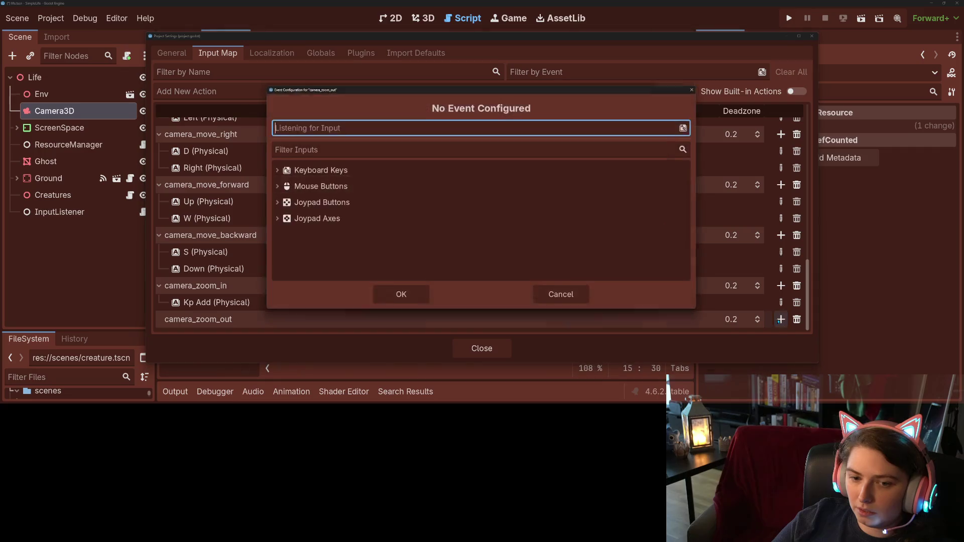
{"action": "key", "text": "KP_Subtract"}
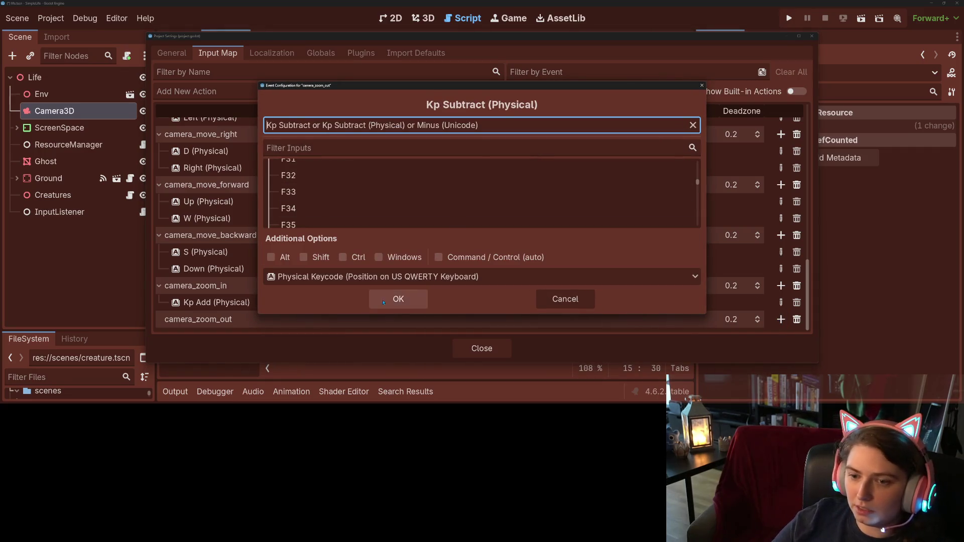
{"action": "left_click", "coordinate": [398, 299]}
{"action": "left_click", "coordinate": [489, 342]}
Start a new camera-function line declaring cam_zoom from Input.get_axis.
{"action": "left_click", "coordinate": [445, 289]}
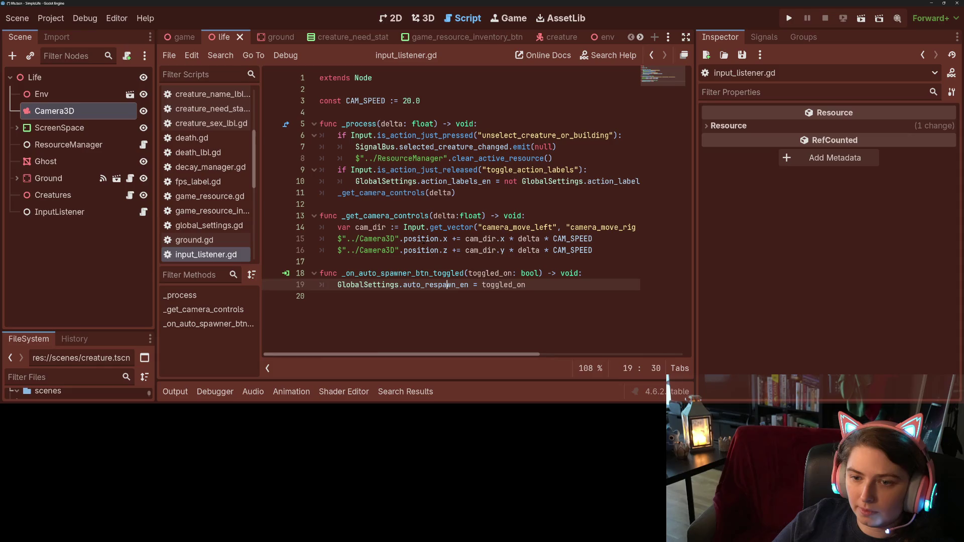
{"action": "left_click", "coordinate": [416, 262]}
{"action": "key", "text": "Return"}
{"action": "key", "text": "Up"}
{"action": "key", "text": "Tab"}
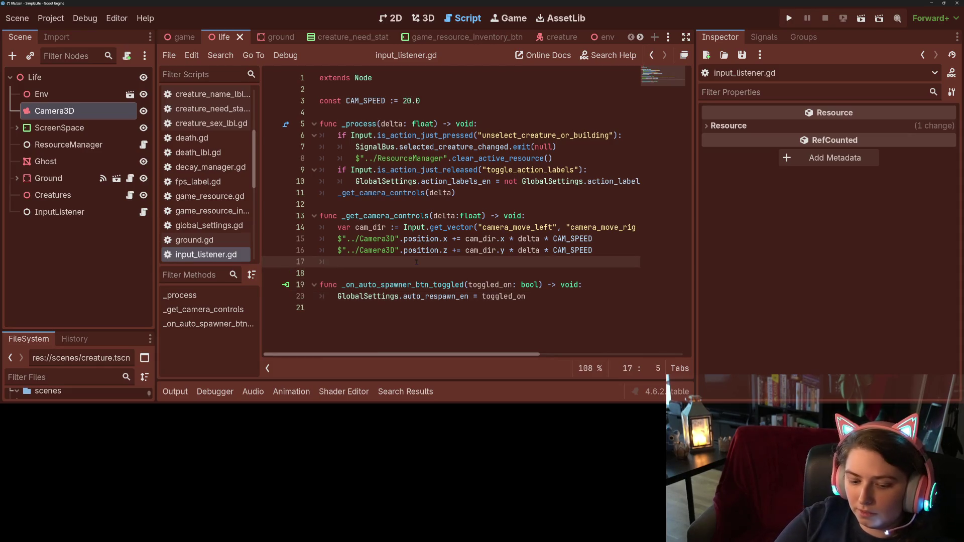
{"action": "type", "text": "var ge"}
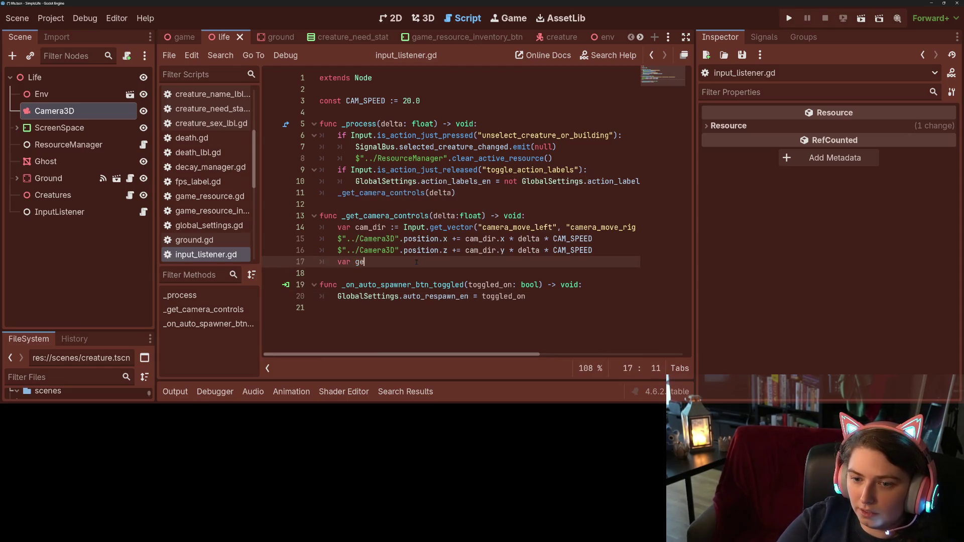
{"action": "key", "text": "BackSpace"}
{"action": "key", "text": "BackSpace"}
{"action": "type", "text": "cam"}
{"action": "type", "text": "zoom :"}
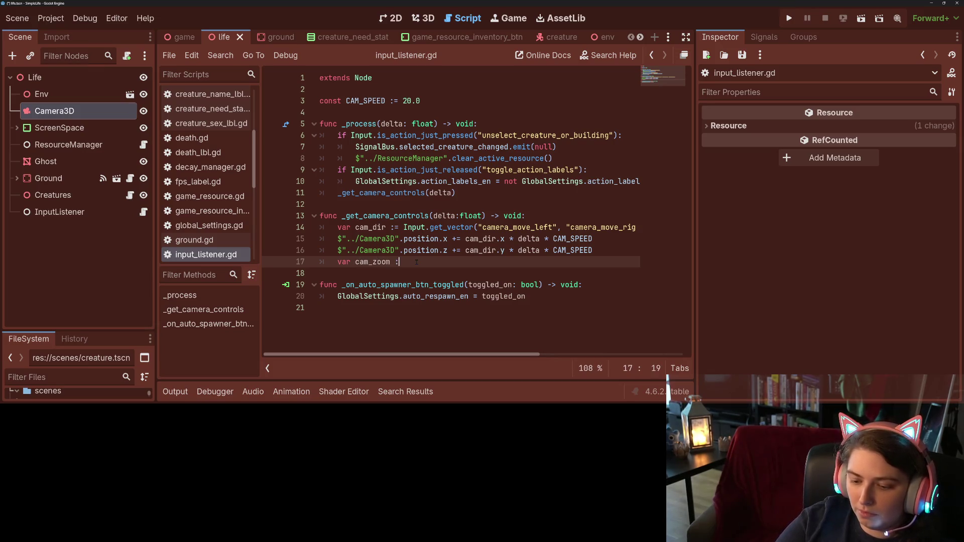
{"action": "type", "text": "= Input."}
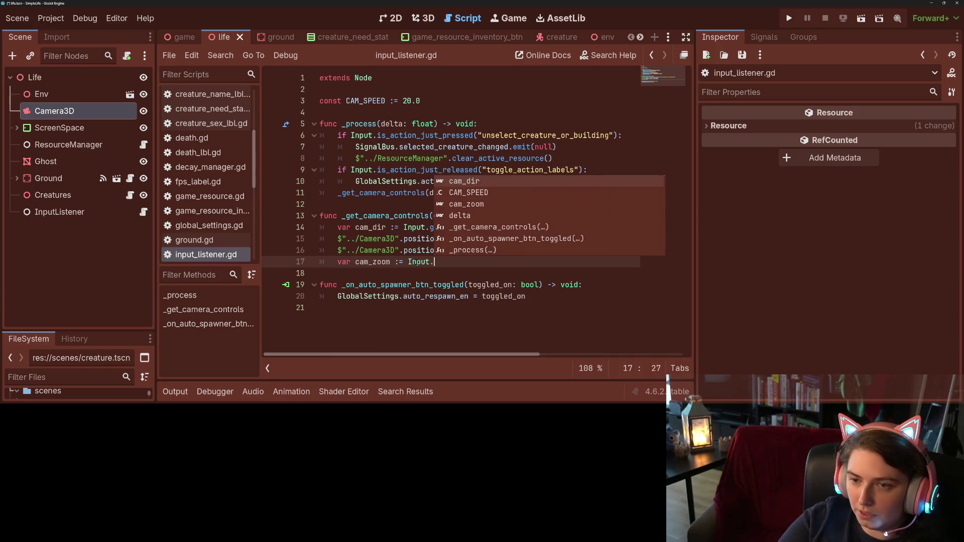
{"action": "type", "text": "get_"}
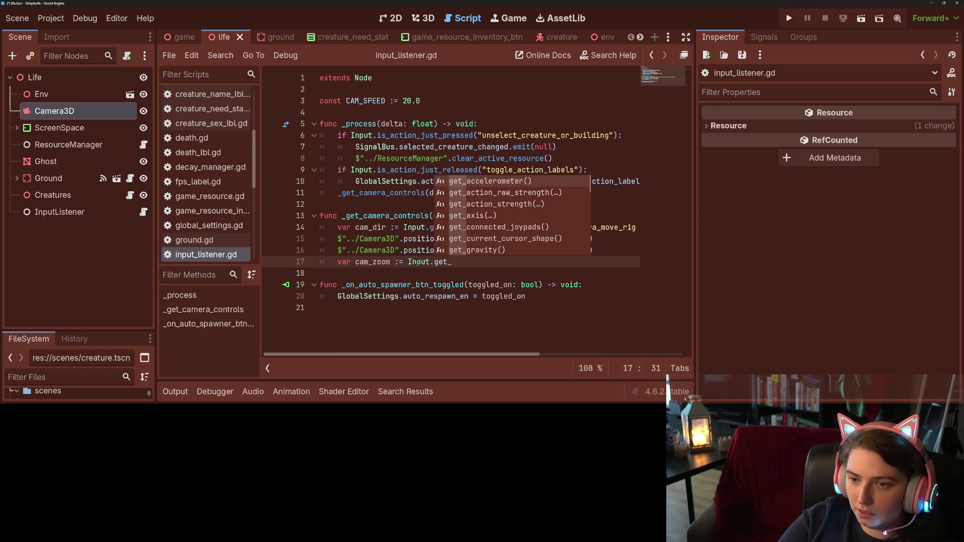
{"action": "type", "text": "azs"}
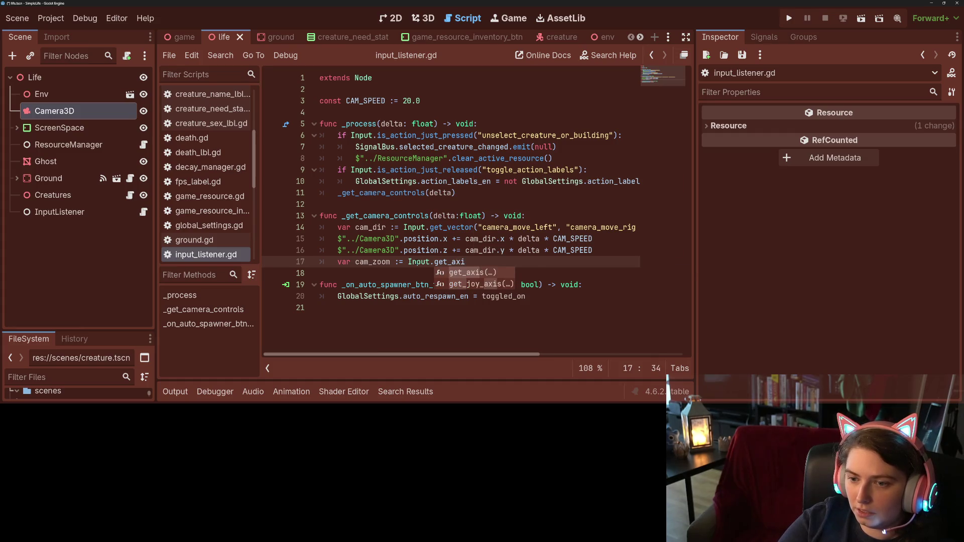
Pass camera_zoom_in and camera_zoom_out as the get_axis arguments.
{"action": "key", "text": "Return"}
{"action": "key", "text": "Down"}
{"action": "key", "text": "Down"}
{"action": "key", "text": "Down"}
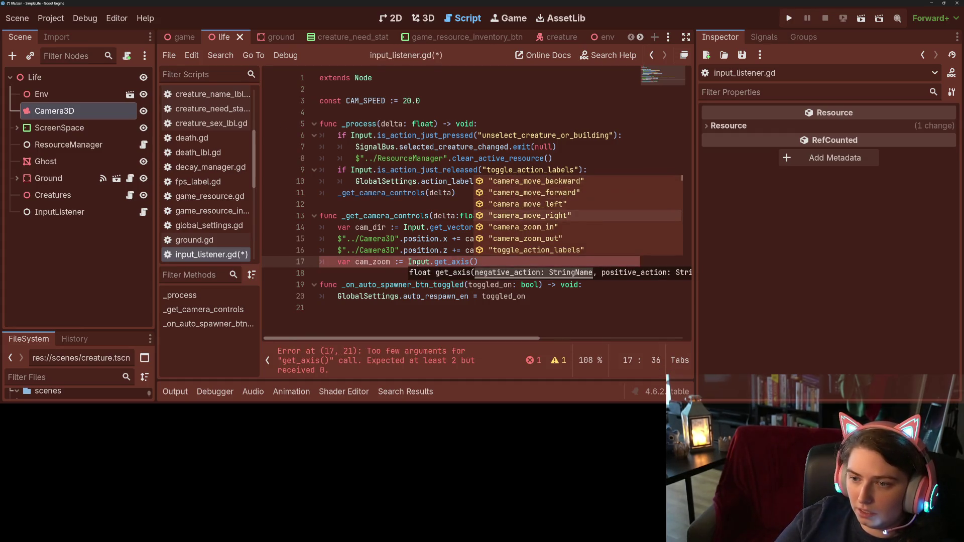
{"action": "key", "text": "Return"}
{"action": "type", "text": ","}
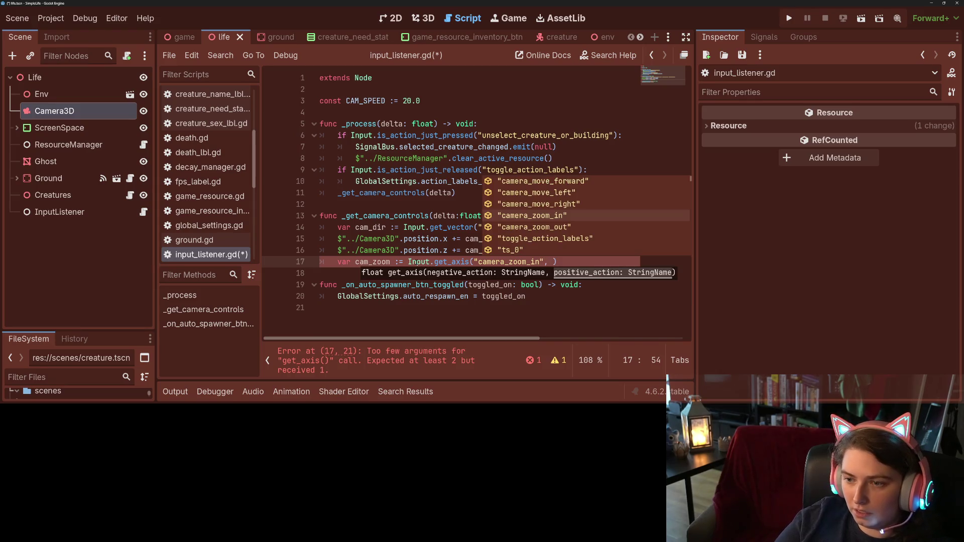
{"action": "key", "text": "Down"}
{"action": "key", "text": "Return"}
{"action": "key", "text": "Return"}
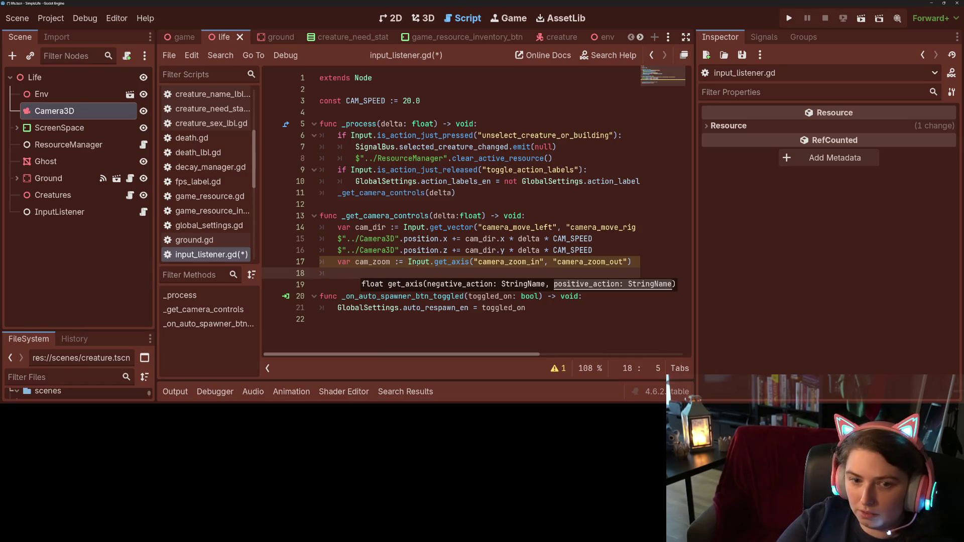
Drop a Camera3D reference into the script and show its Size property in the Inspector.
{"action": "mouse_move", "coordinate": [48, 107]}
{"action": "left_mouse_down"}
{"action": "mouse_move", "coordinate": [55, 121]}
{"action": "mouse_move", "coordinate": [143, 156]}
{"action": "mouse_move", "coordinate": [327, 266]}
{"action": "mouse_move", "coordinate": [364, 271]}
{"action": "left_mouse_up"}
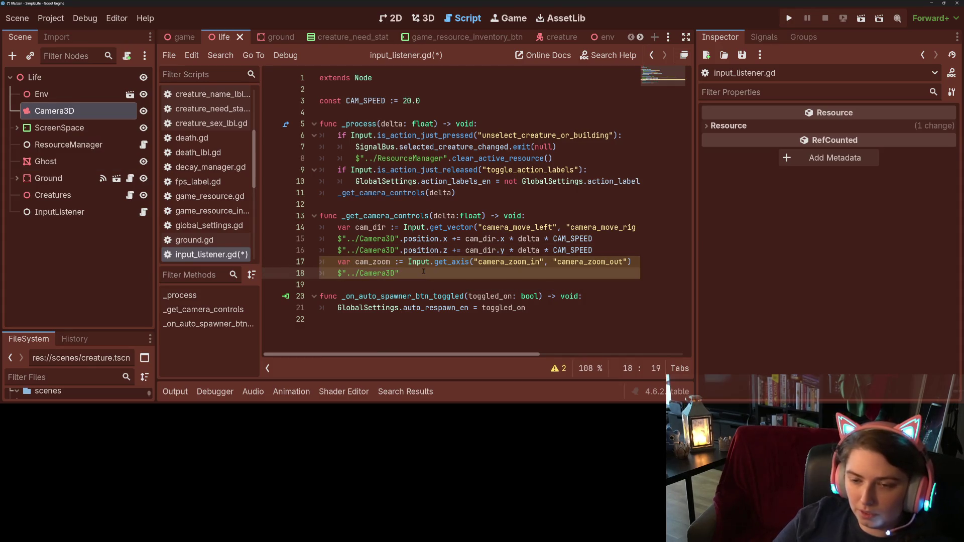
{"action": "type", "text": "."}
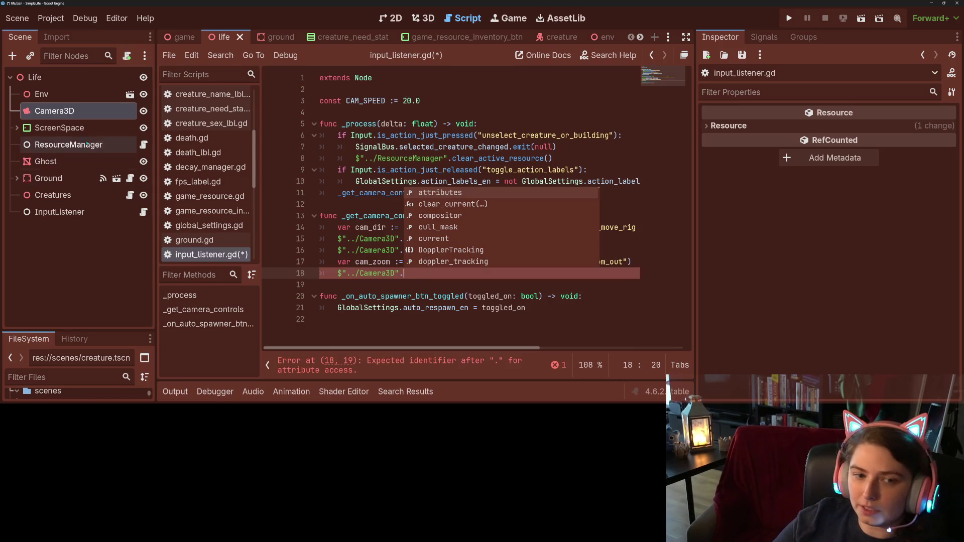
{"action": "left_click_drag", "start_coordinate": [59, 128], "coordinate": [84, 115]}
{"action": "scroll", "coordinate": [751, 239], "scroll_direction": "down", "scroll_amount": 5}
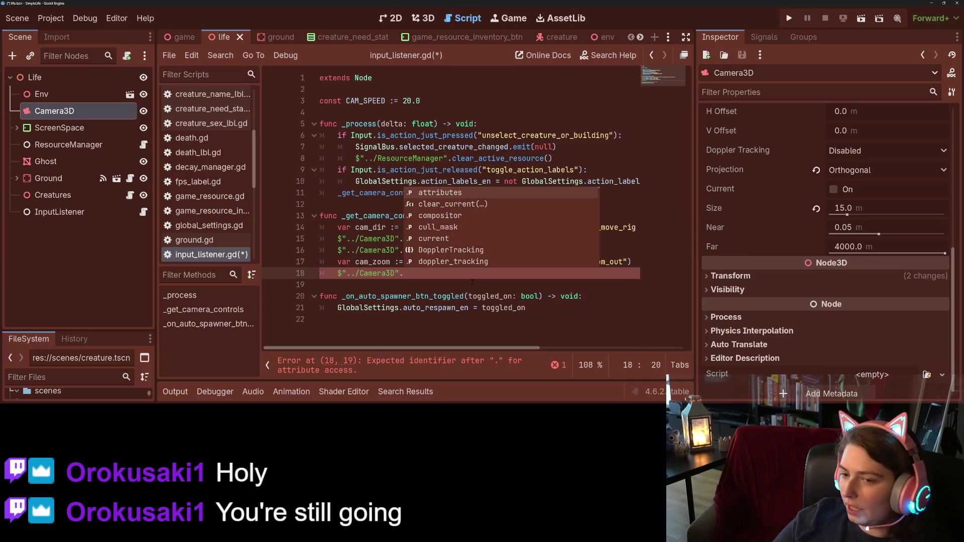
Assign the Camera3D line a clampf call with limits 5.0 and 20.0.
{"action": "key", "text": "Escape"}
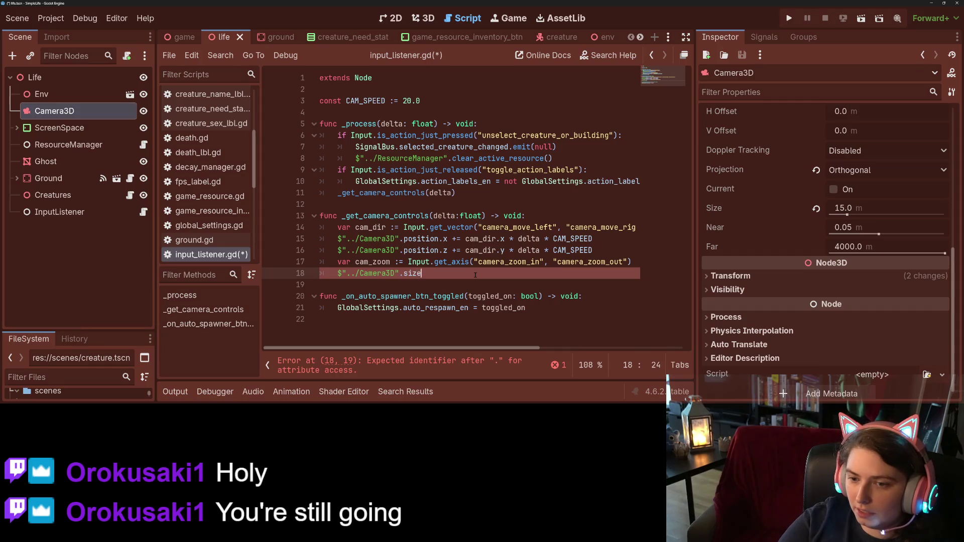
{"action": "type", "text": " = c"}
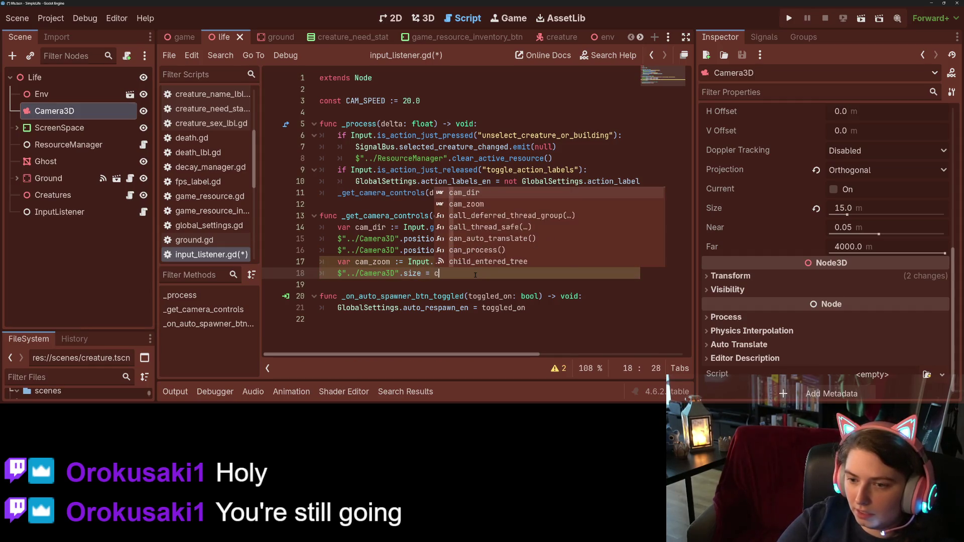
{"action": "type", "text": "lampf("}
{"action": "key", "text": "Return"}
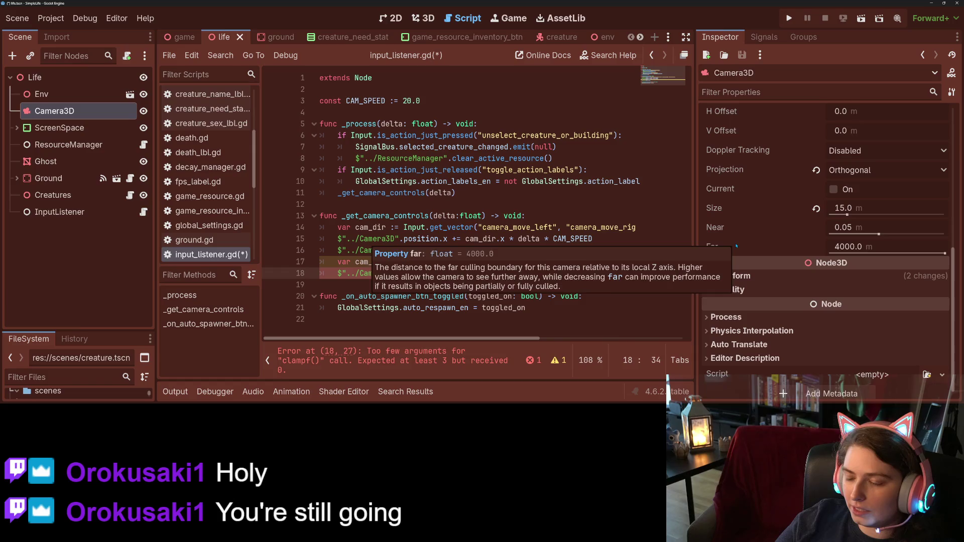
{"action": "type", "text": "5.0,"}
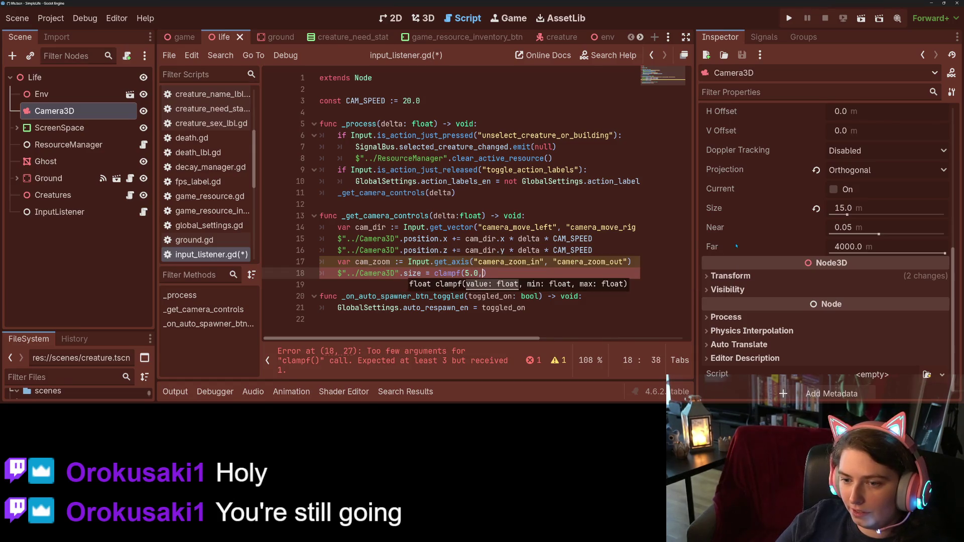
{"action": "type", "text": " 20.0"}
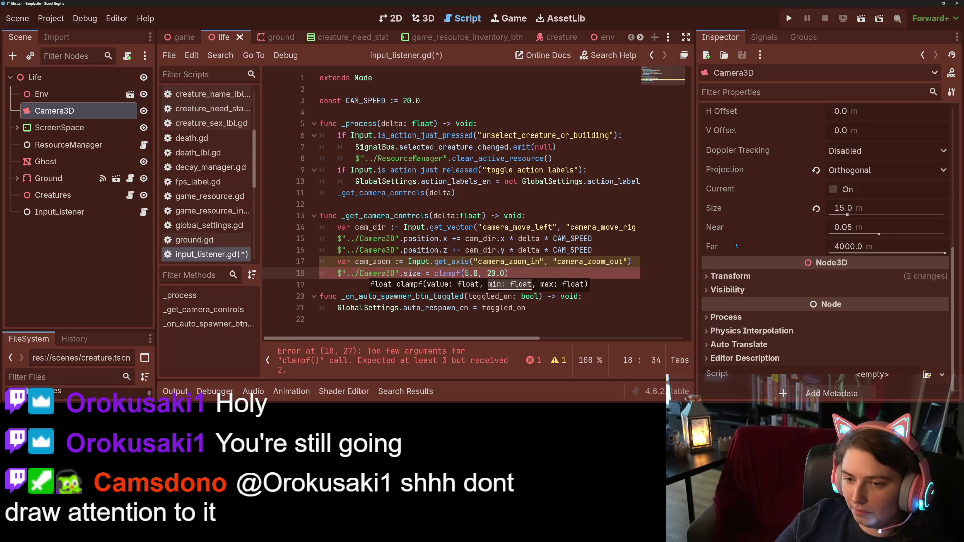
{"action": "key", "text": "Left"}
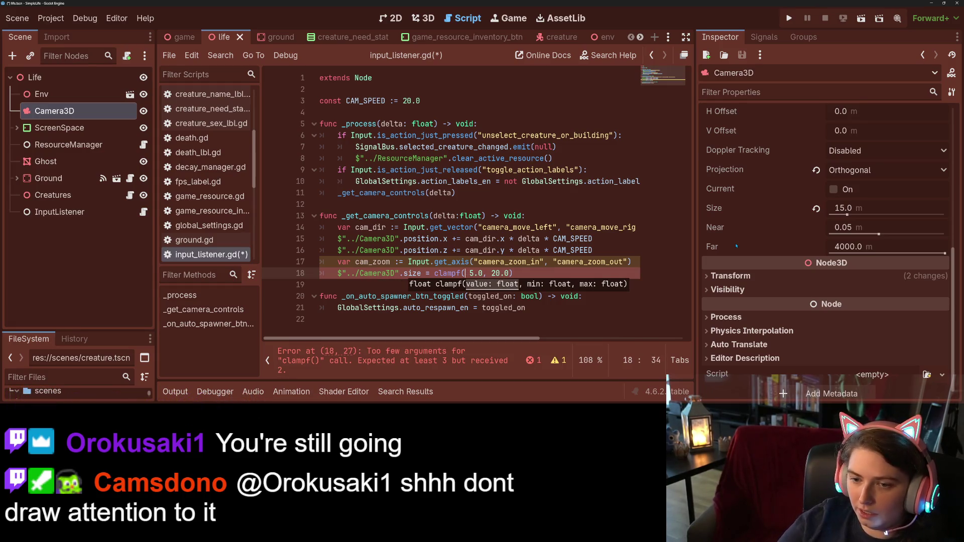
Declare var my_cam at the function's top, holding the Camera3D node path.
{"action": "left_click_drag", "start_coordinate": [338, 274], "coordinate": [413, 273]}
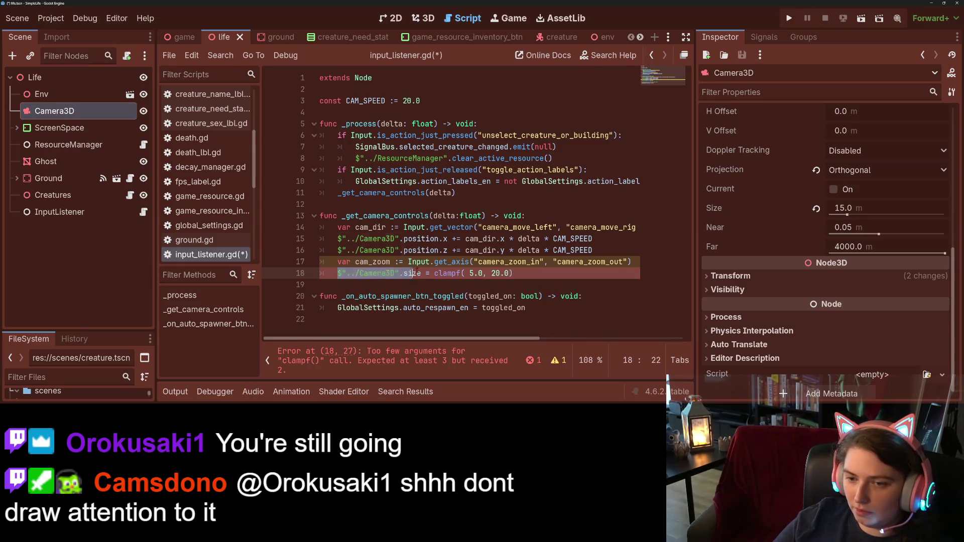
{"action": "left_click", "coordinate": [532, 216]}
{"action": "key", "text": "Return"}
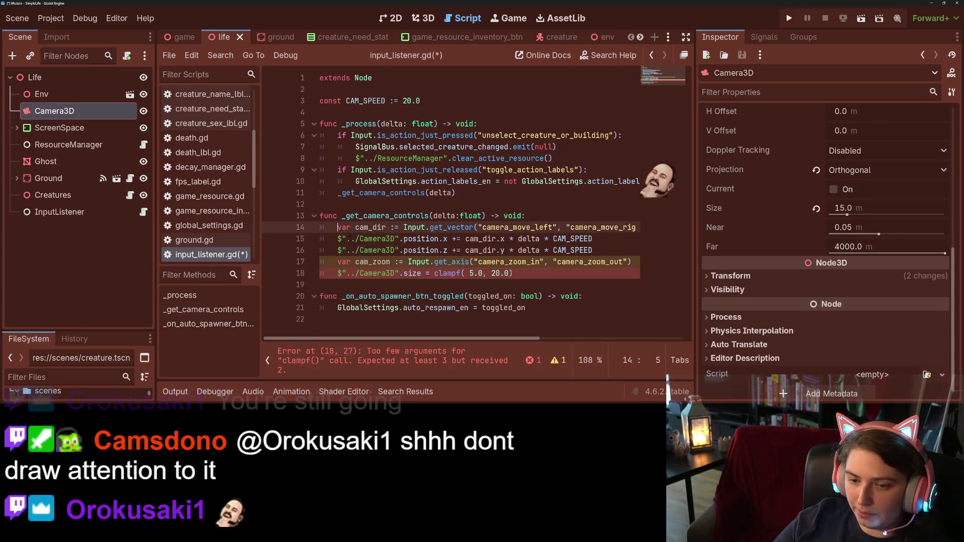
{"action": "type", "text": "var my_cam ="}
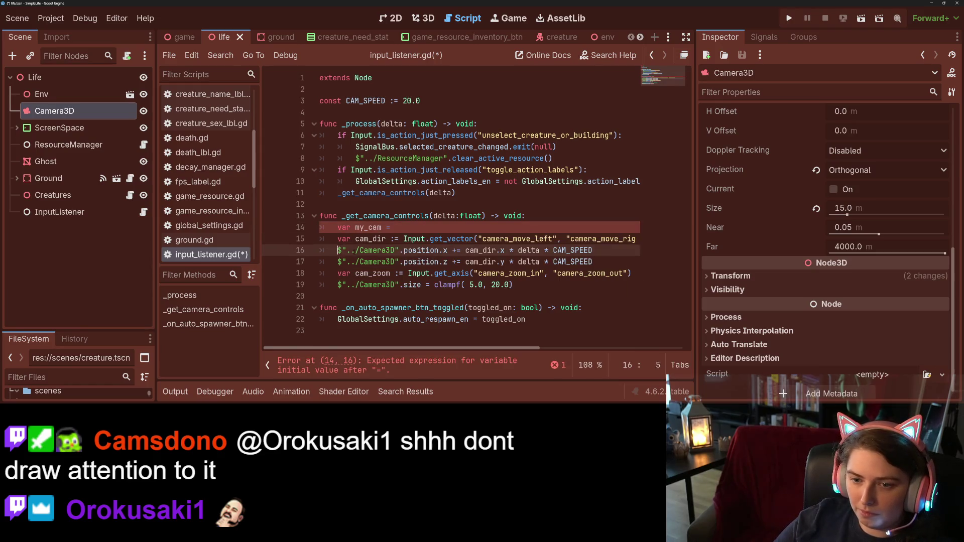
{"action": "double_click", "coordinate": [389, 250]}
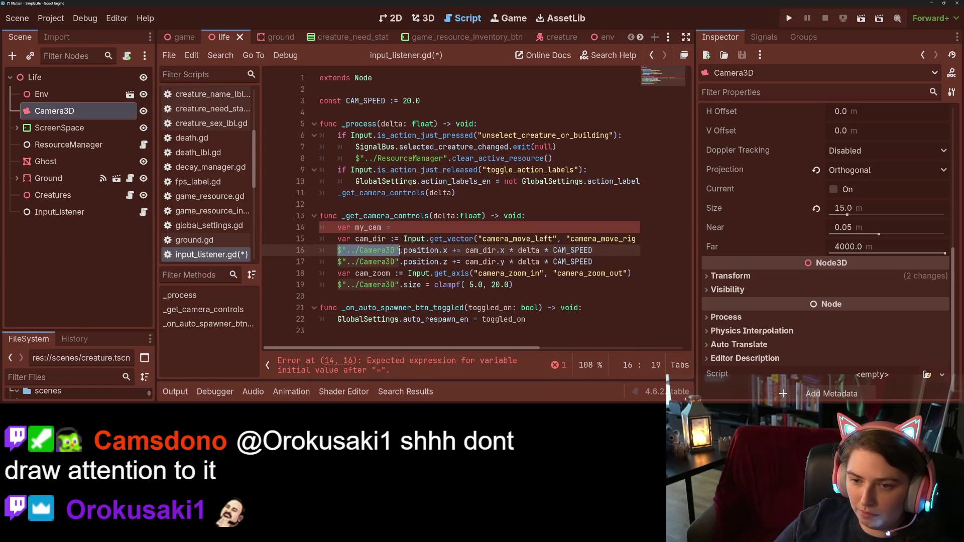
{"action": "left_click_drag", "start_coordinate": [389, 250], "coordinate": [397, 227]}
Replace the Camera3D paths on lines 16, 17 and 19 with my_cam.
{"action": "double_click", "coordinate": [378, 227]}
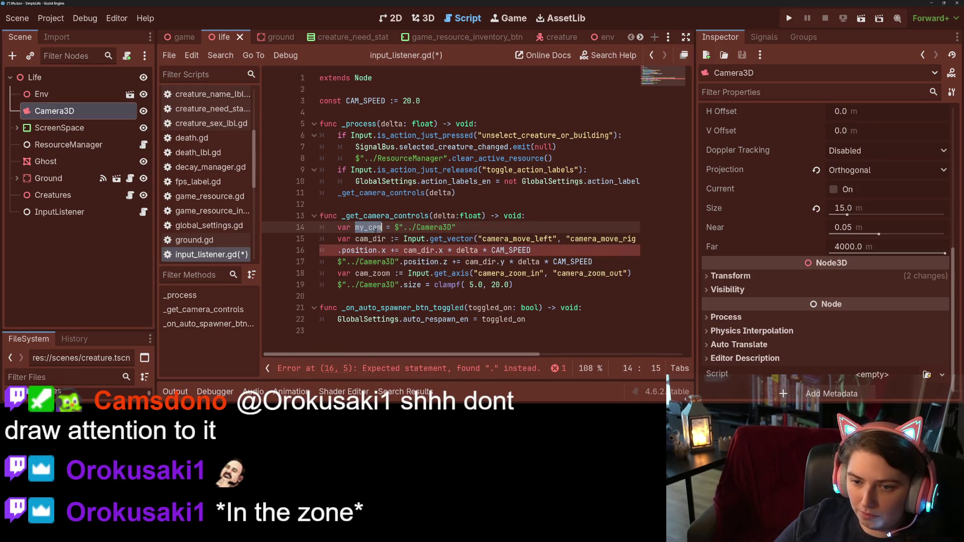
{"action": "key", "text": "ctrl+c"}
{"action": "left_click", "coordinate": [337, 250]}
{"action": "key", "text": "ctrl+v"}
{"action": "double_click", "coordinate": [371, 261]}
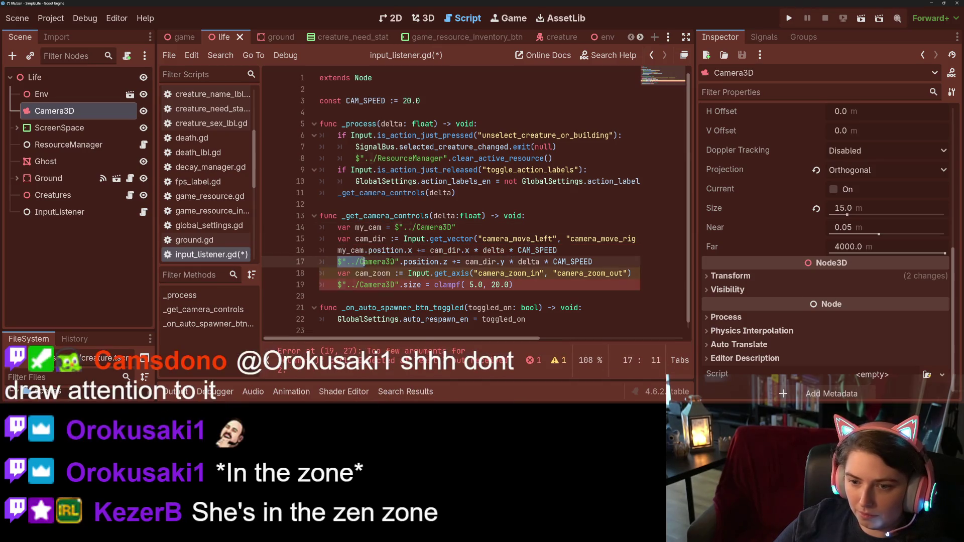
{"action": "key", "text": "ctrl+v"}
{"action": "left_click", "coordinate": [340, 285]}
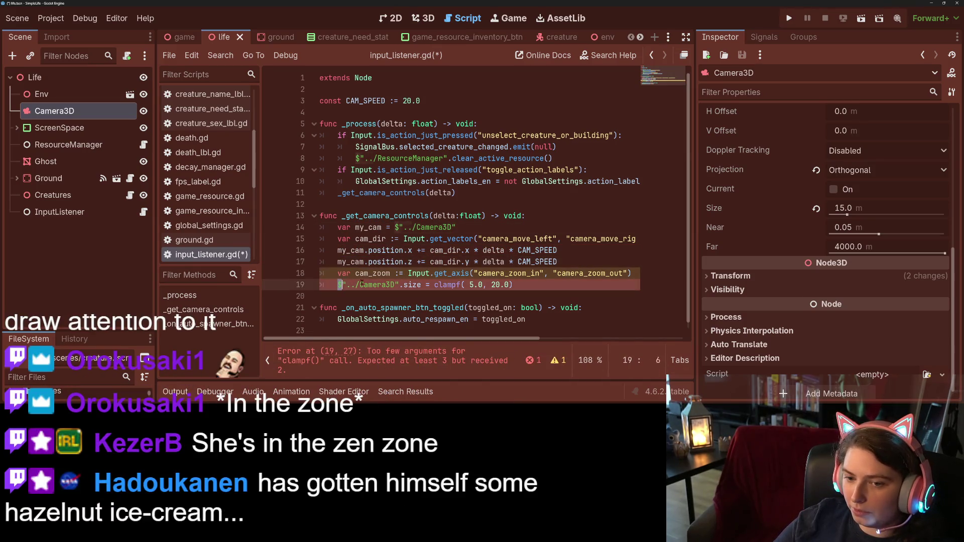
{"action": "left_click_drag", "start_coordinate": [389, 285], "coordinate": [398, 285]}
{"action": "key", "text": "ctrl+v"}
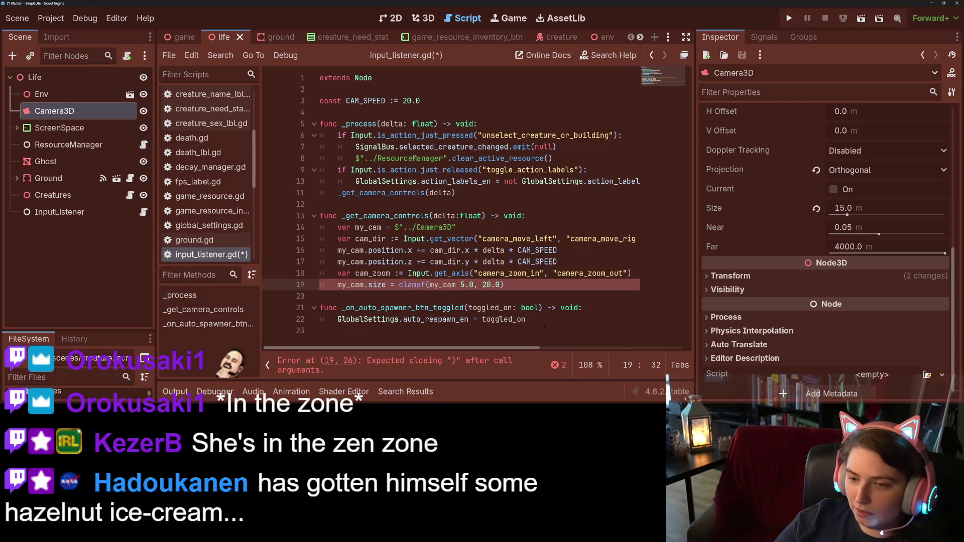
Add cam_zoom to the clampf arguments, save, and fix the cam_zone typo.
{"action": "type", "text": "+cam_zone"}
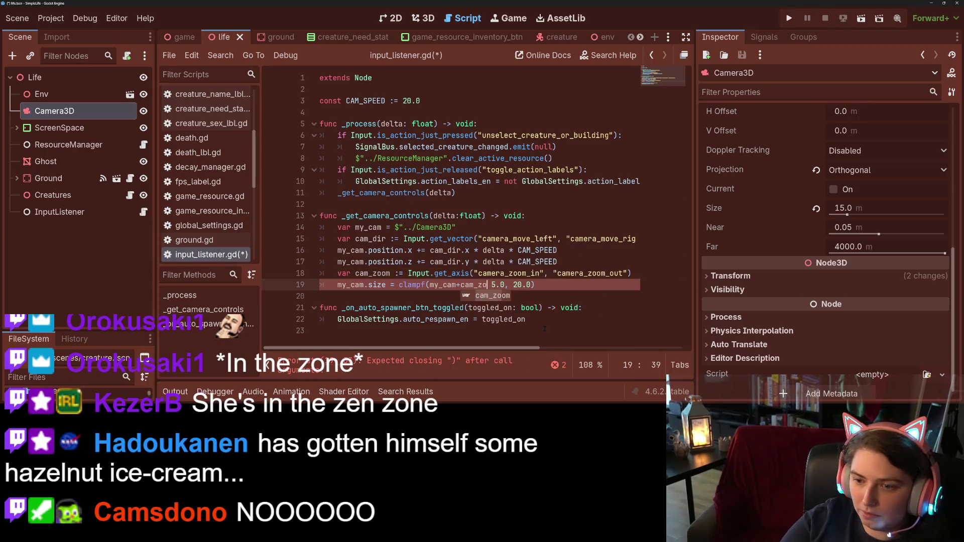
{"action": "type", "text": ","}
{"action": "key", "text": "ctrl+s"}
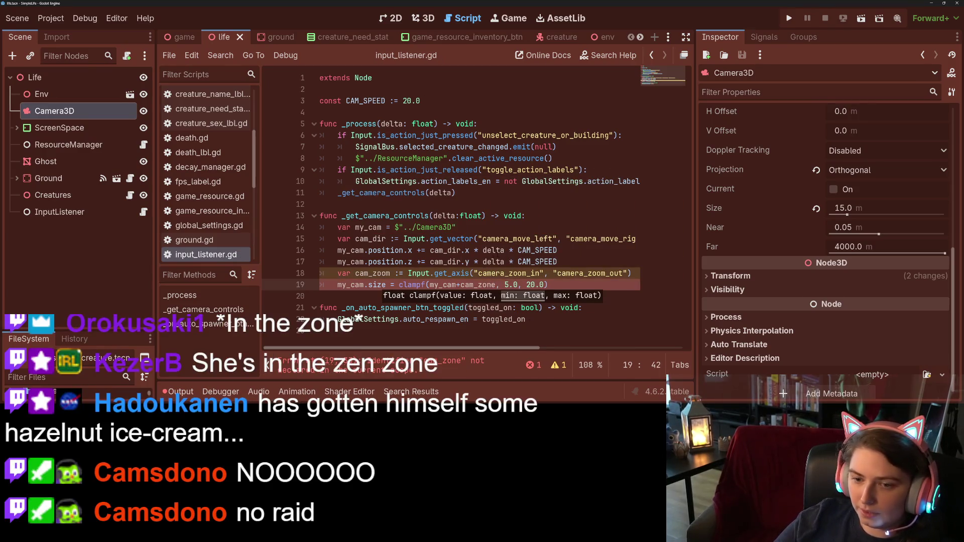
{"action": "left_click", "coordinate": [398, 285]}
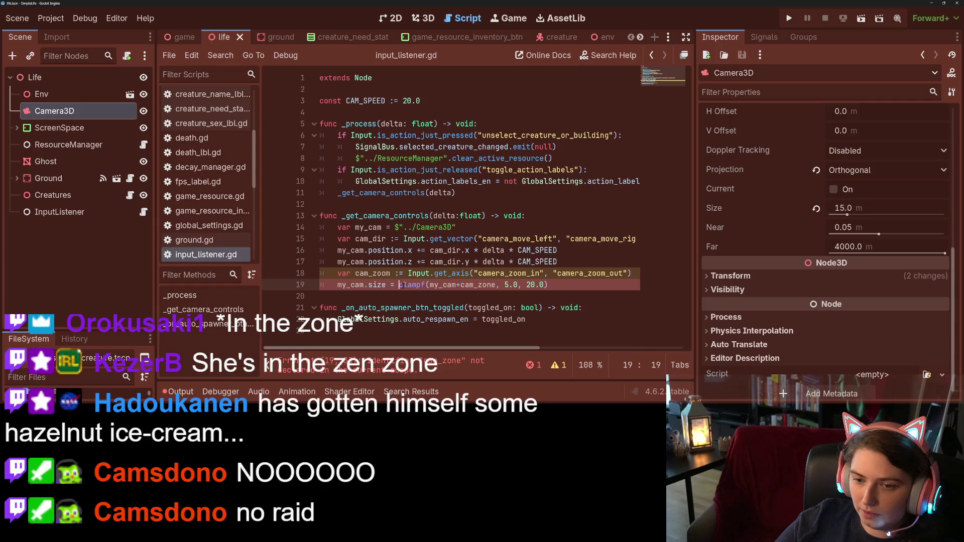
{"action": "double_click", "coordinate": [462, 285]}
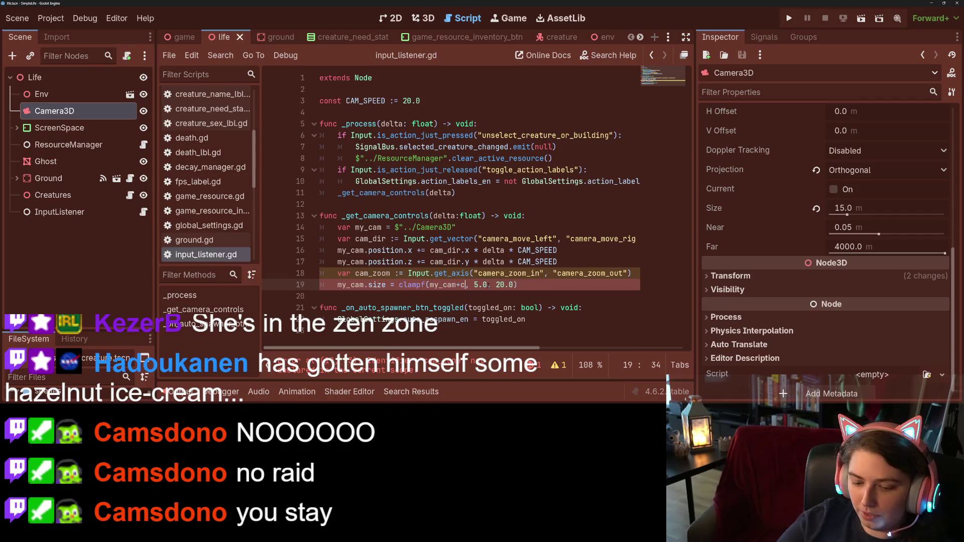
{"action": "type", "text": "am_zoom"}
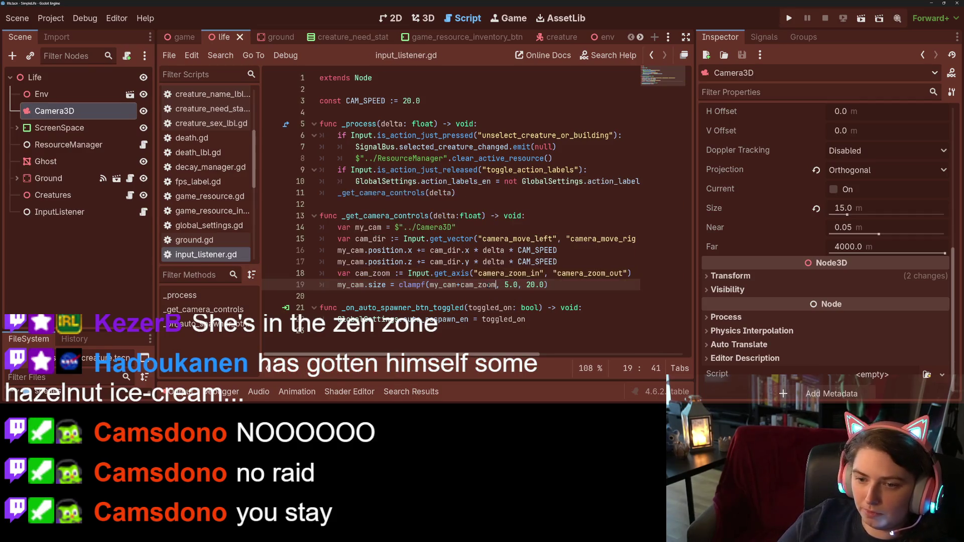
Add a CAM_ZOOM_SPEED constant of 5 and multiply cam_zoom by it, then save.
{"action": "left_click", "coordinate": [446, 101]}
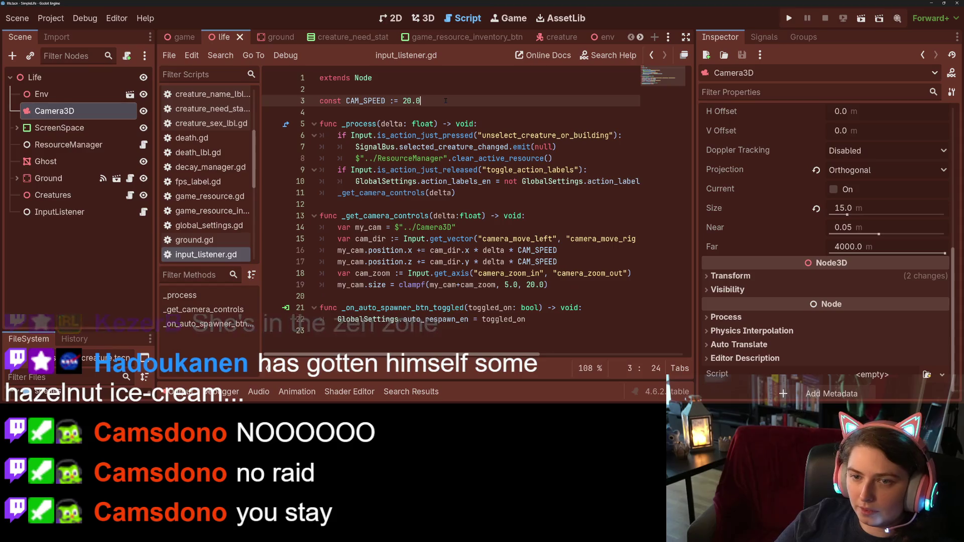
{"action": "key", "text": "Return"}
{"action": "type", "text": "const CAM_ZOOM_SPEED :="}
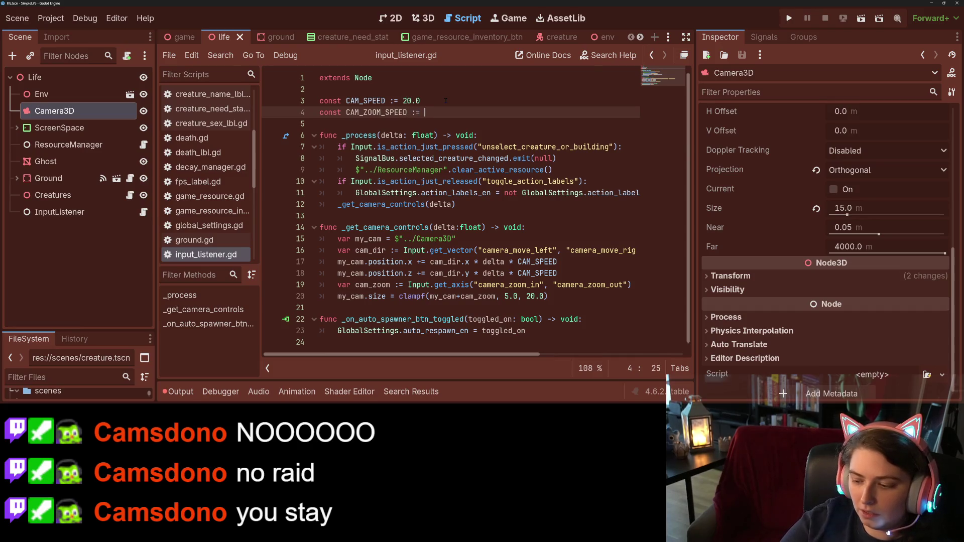
{"action": "type", "text": "5.0"}
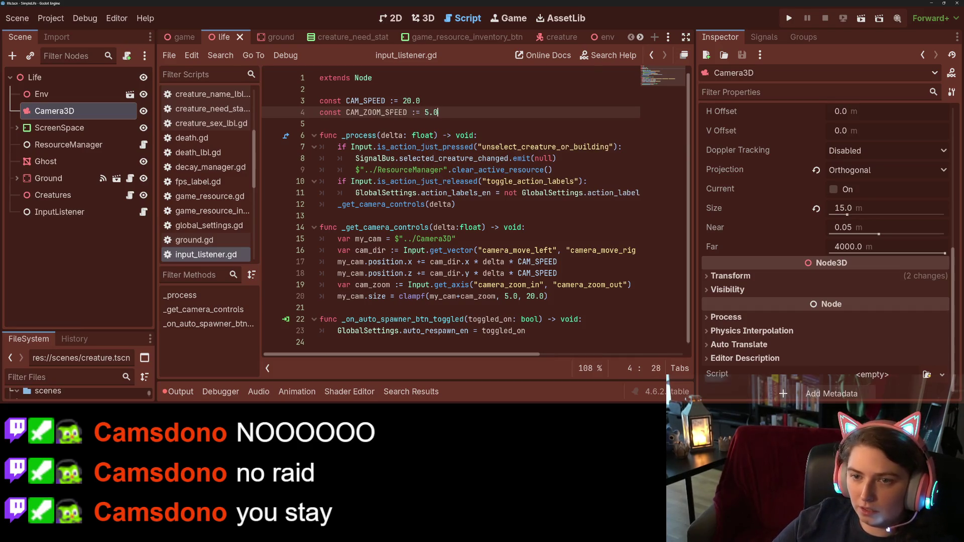
{"action": "double_click", "coordinate": [377, 112]}
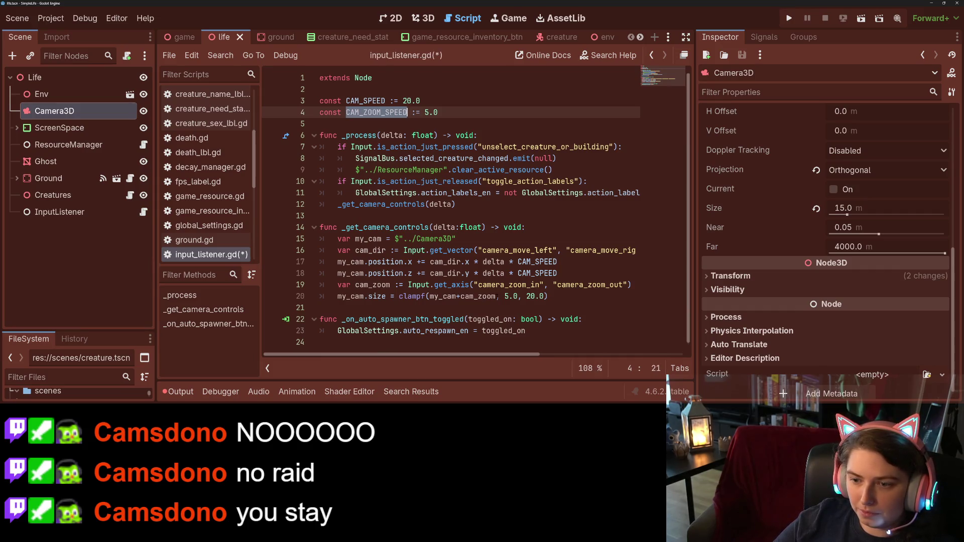
{"action": "left_click", "coordinate": [497, 296]}
{"action": "type", "text": "*CAM_ZOOM_SPEED"}
{"action": "key", "text": "ctrl+s"}
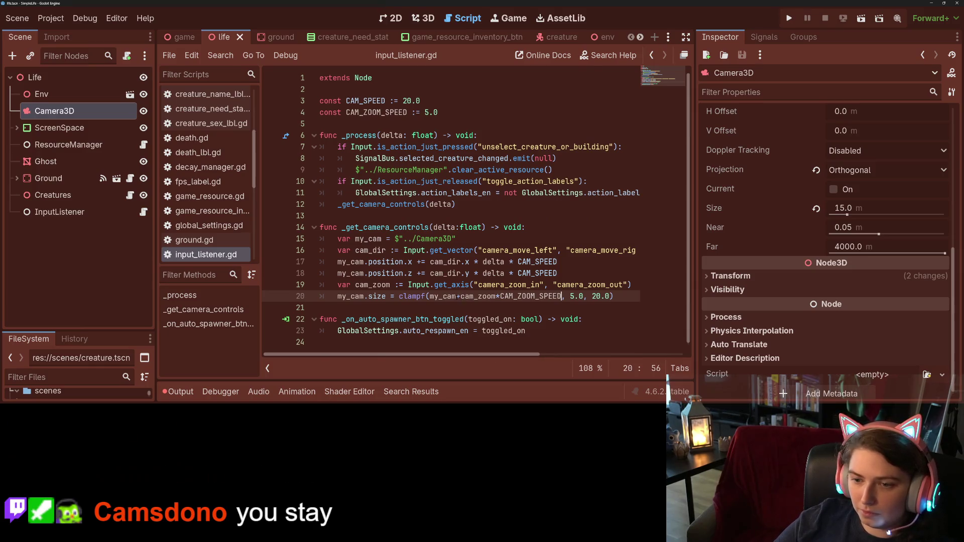
Make the clamped value my_cam.size plus the scaled zoom, and save.
{"action": "key", "text": "Right"}
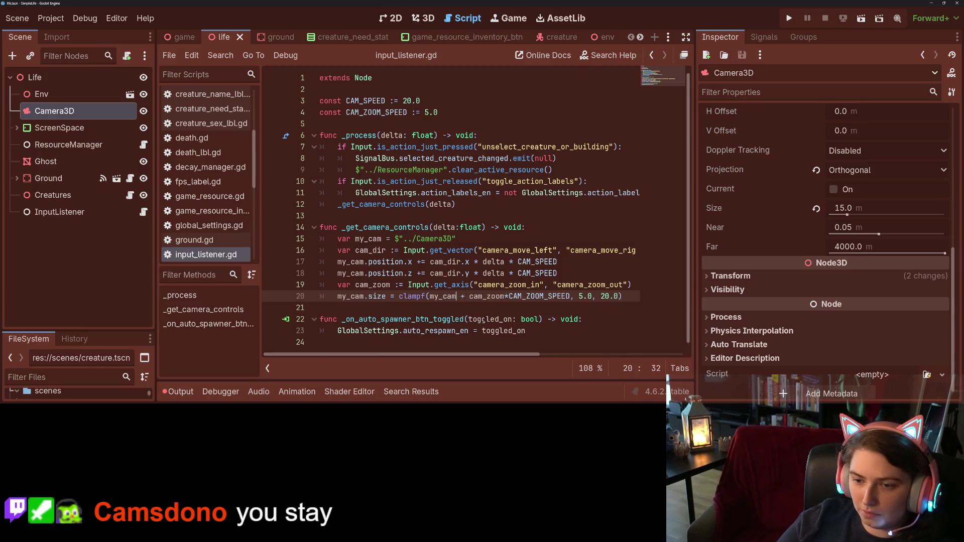
{"action": "type", "text": ".si"}
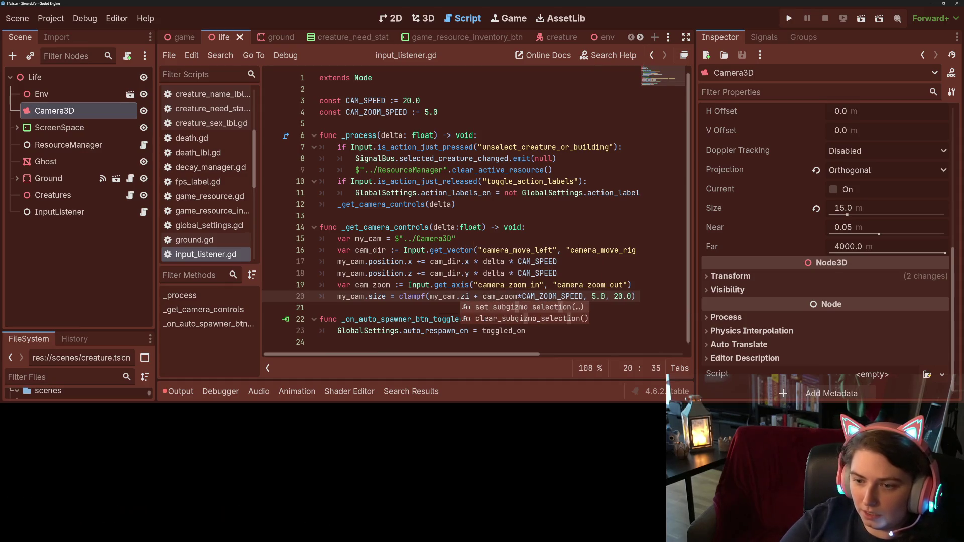
{"action": "key", "text": "Return"}
{"action": "key", "text": "BackSpace"}
{"action": "key", "text": "BackSpace"}
{"action": "key", "text": "BackSpace"}
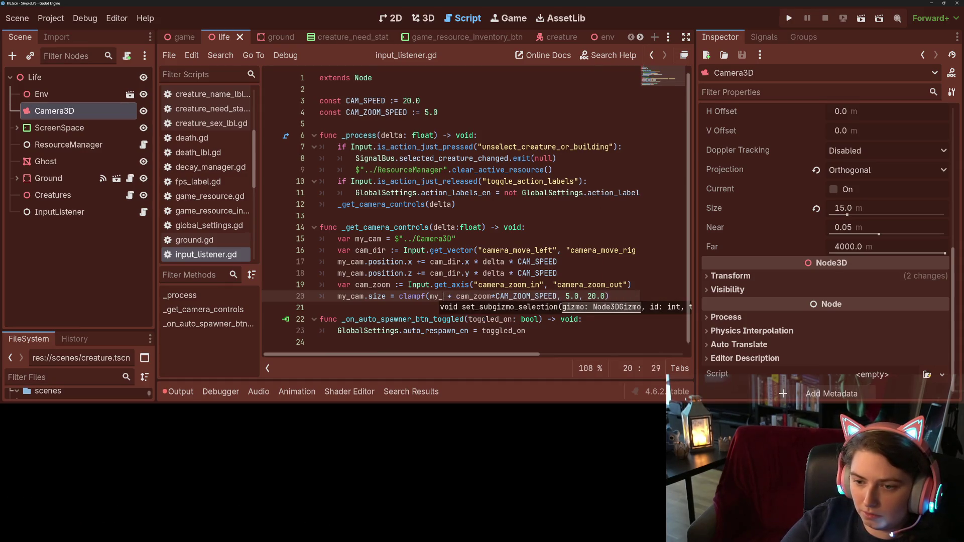
{"action": "type", "text": "cam.zi"}
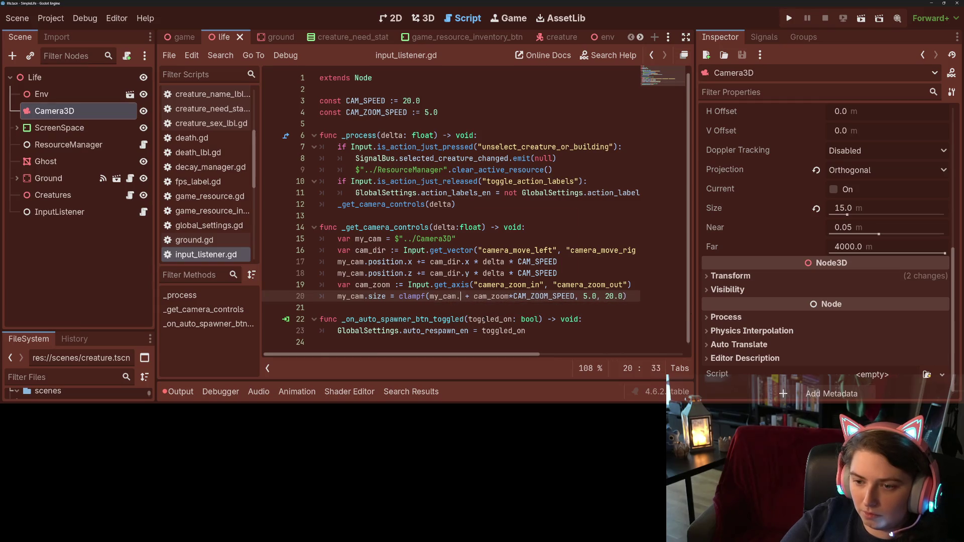
{"action": "key", "text": "BackSpace"}
{"action": "key", "text": "BackSpace"}
{"action": "type", "text": "size"}
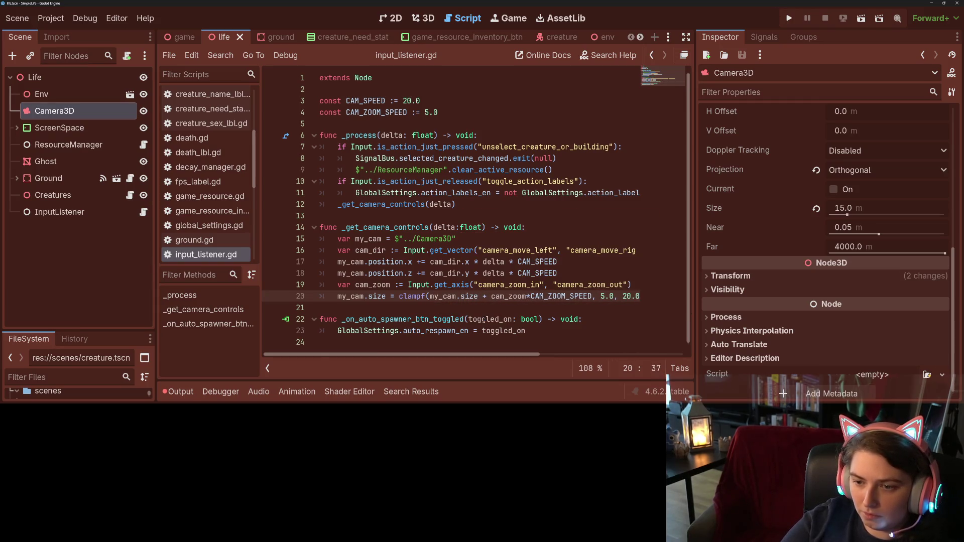
{"action": "key", "text": "ctrl+s"}
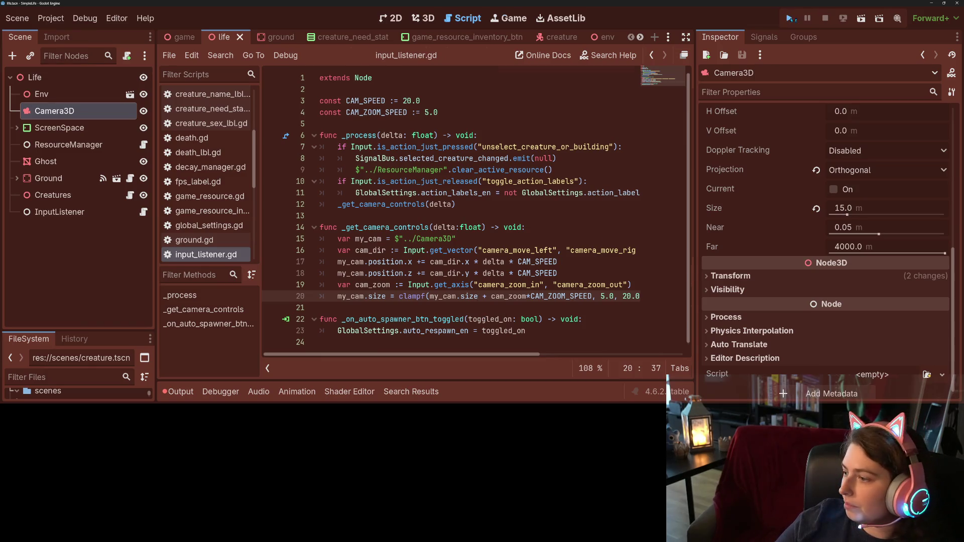
Run the game and test zooming in and out with the scroll wheel.
{"action": "left_click", "coordinate": [789, 19]}
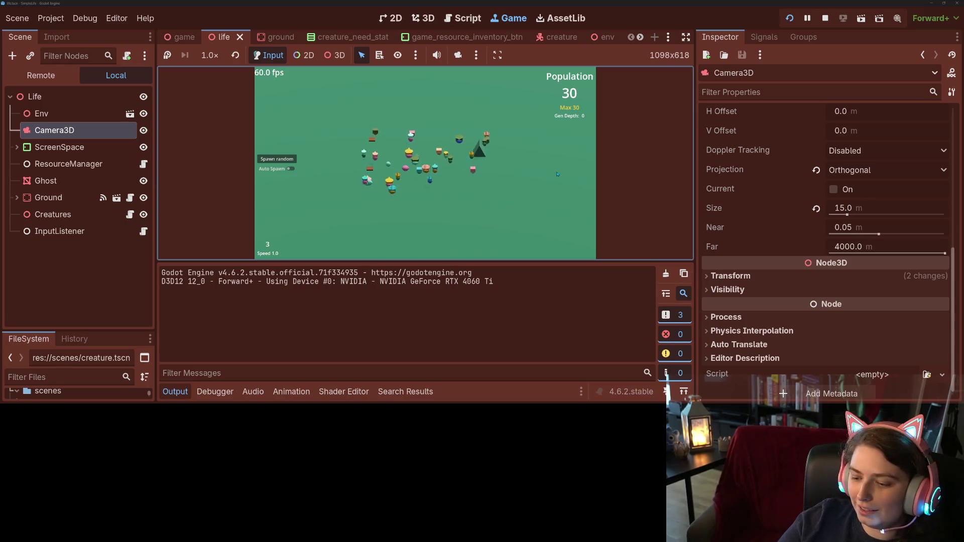
{"action": "scroll", "coordinate": [557, 174], "scroll_direction": "up", "scroll_amount": 3}
{"action": "scroll", "coordinate": [557, 175], "scroll_direction": "down", "scroll_amount": 3}
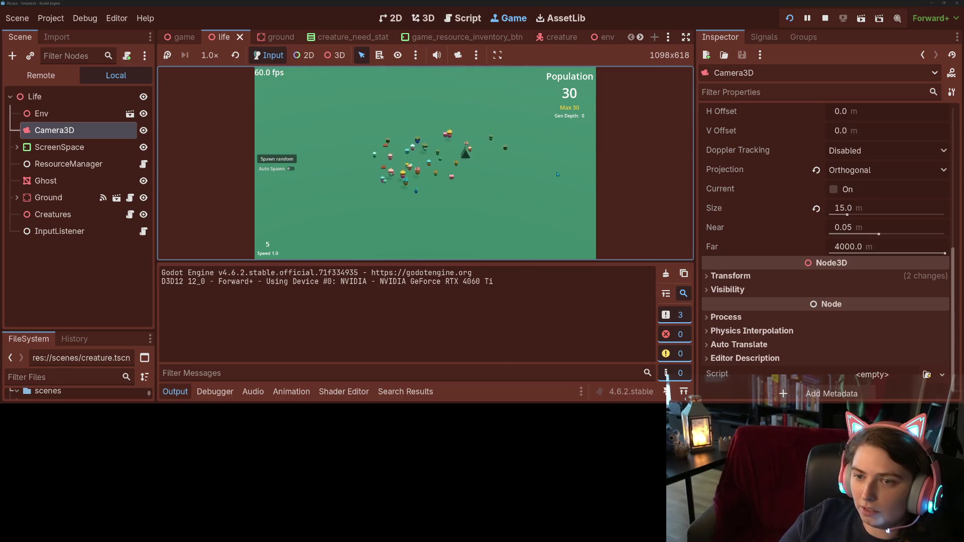
{"action": "left_click", "coordinate": [826, 19]}
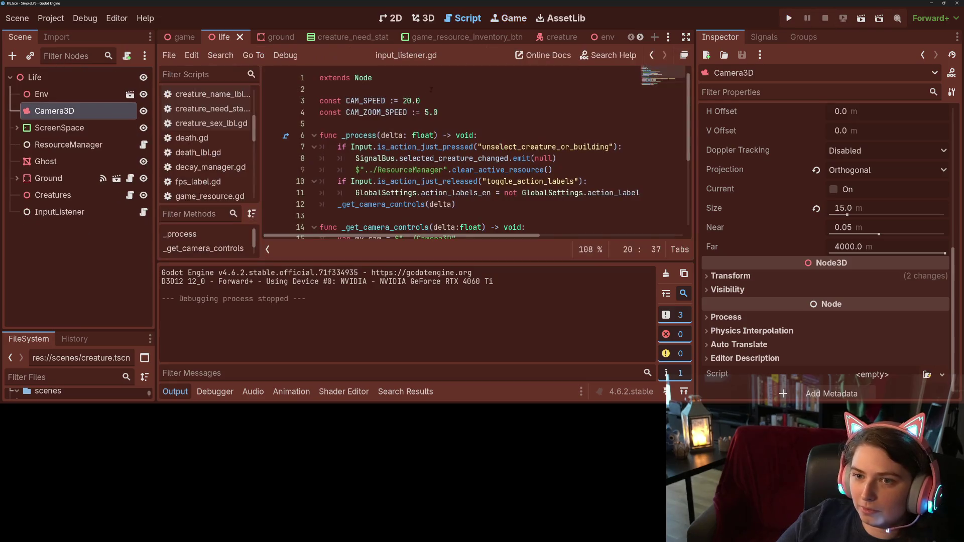
Lower CAM_ZOOM_SPEED on line 4 and rerun, selecting a creature and zooming to test.
{"action": "left_click", "coordinate": [425, 112]}
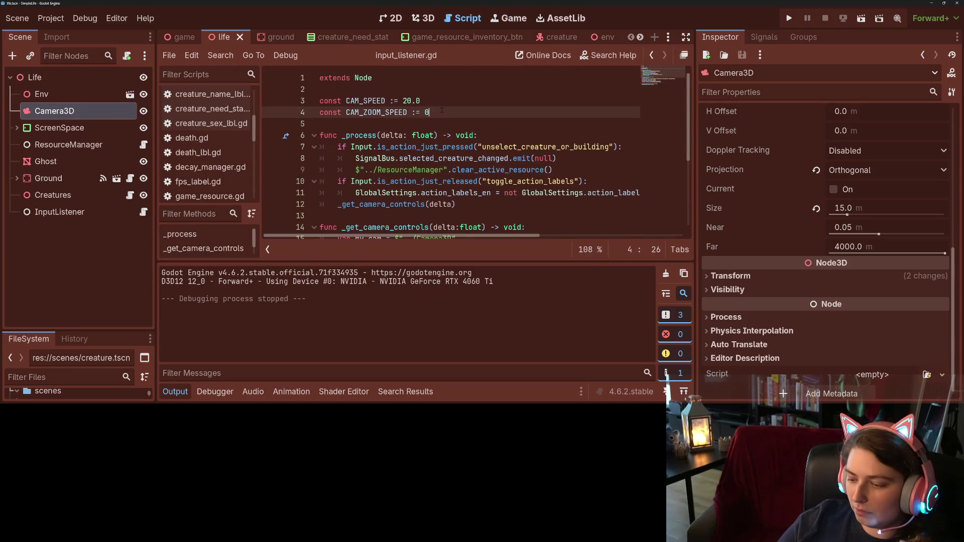
{"action": "left_click", "coordinate": [788, 18]}
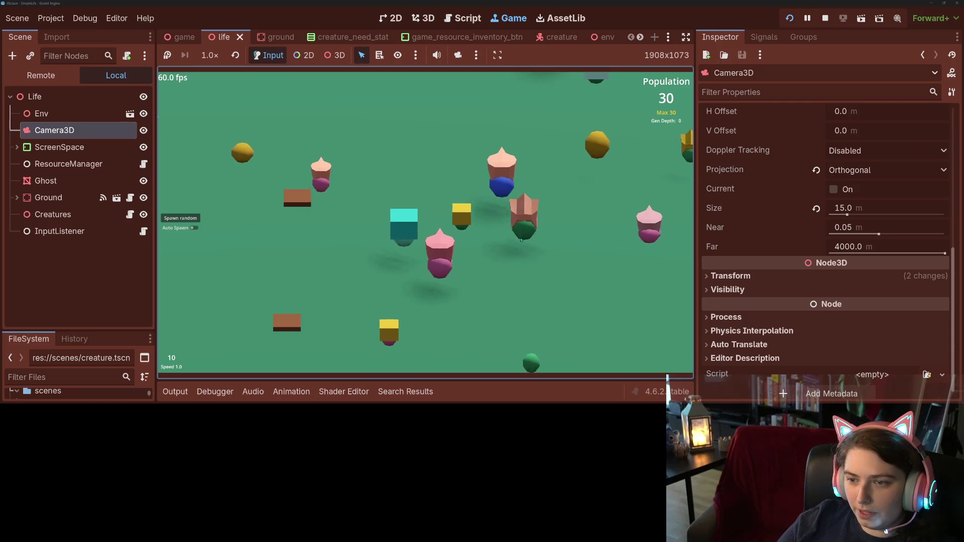
{"action": "left_click", "coordinate": [520, 240]}
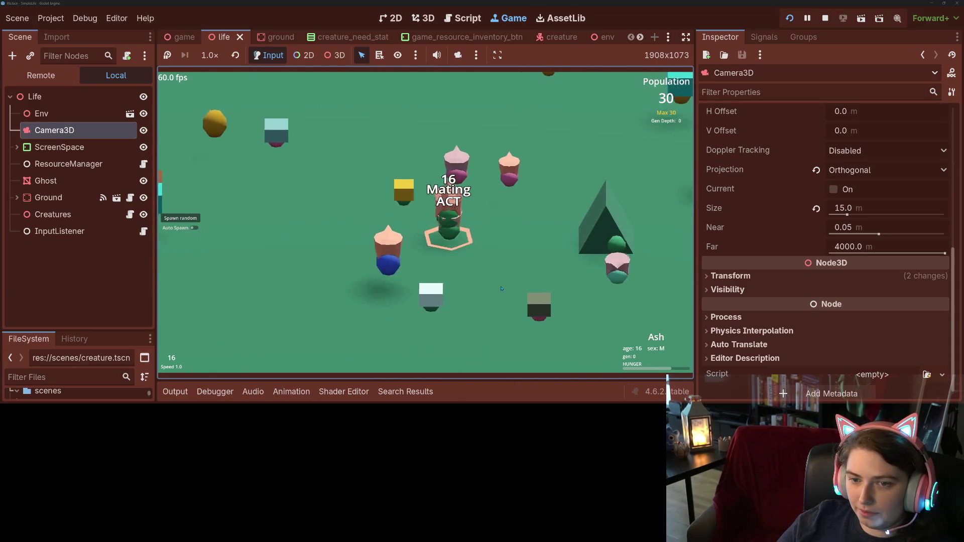
{"action": "scroll", "coordinate": [501, 288], "scroll_direction": "down", "scroll_amount": 5}
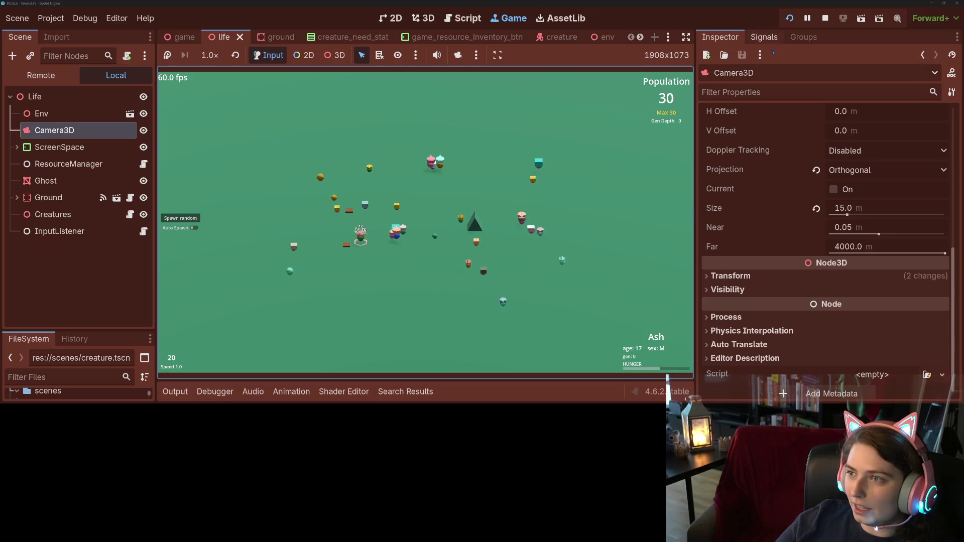
{"action": "left_click", "coordinate": [824, 19]}
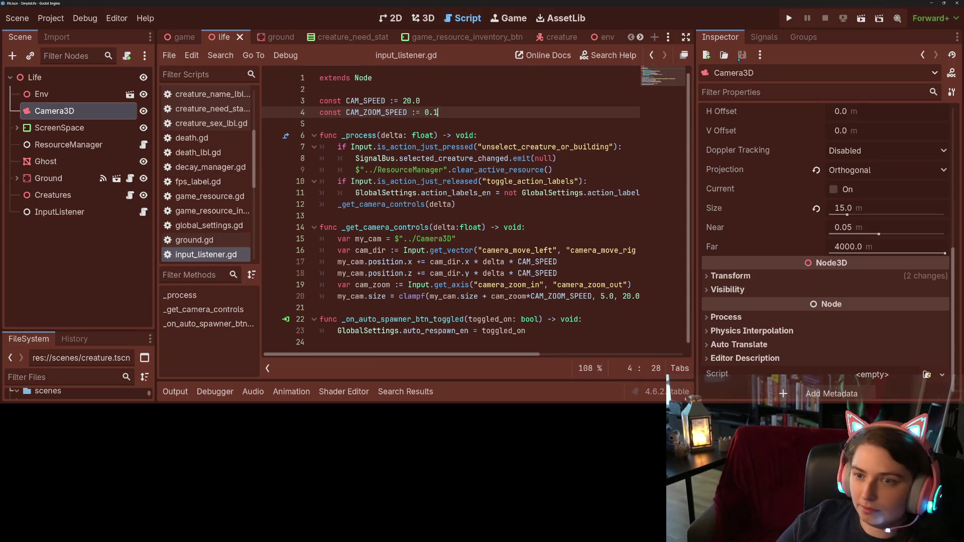
{"action": "left_click", "coordinate": [788, 18]}
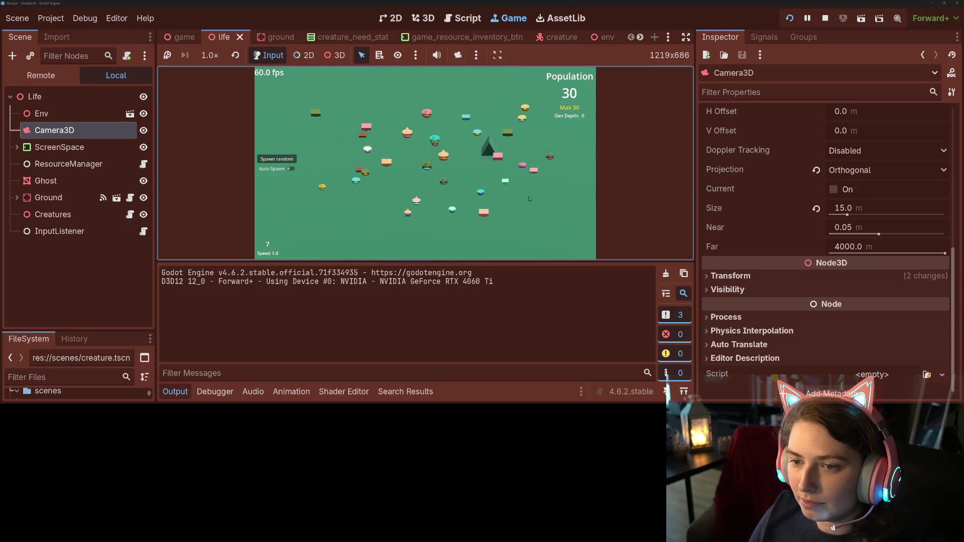
{"action": "scroll", "coordinate": [529, 199], "scroll_direction": "up", "scroll_amount": 3}
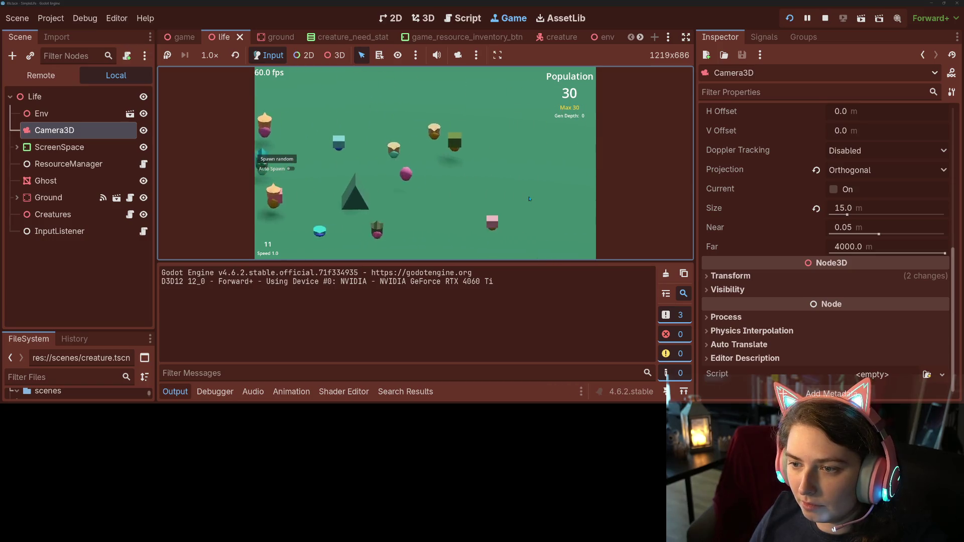
{"action": "scroll", "coordinate": [529, 198], "scroll_direction": "down", "scroll_amount": 3}
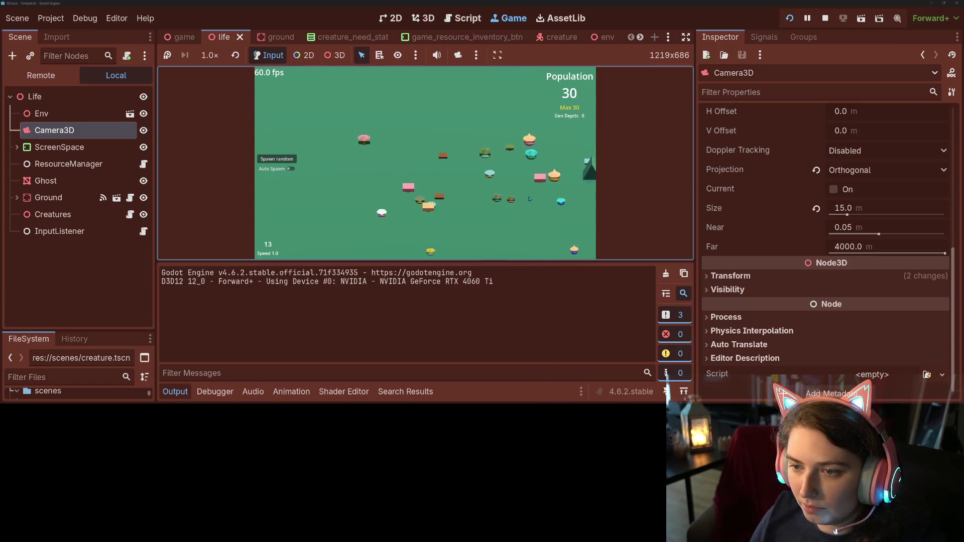
{"action": "scroll", "coordinate": [529, 198], "scroll_direction": "up", "scroll_amount": 3}
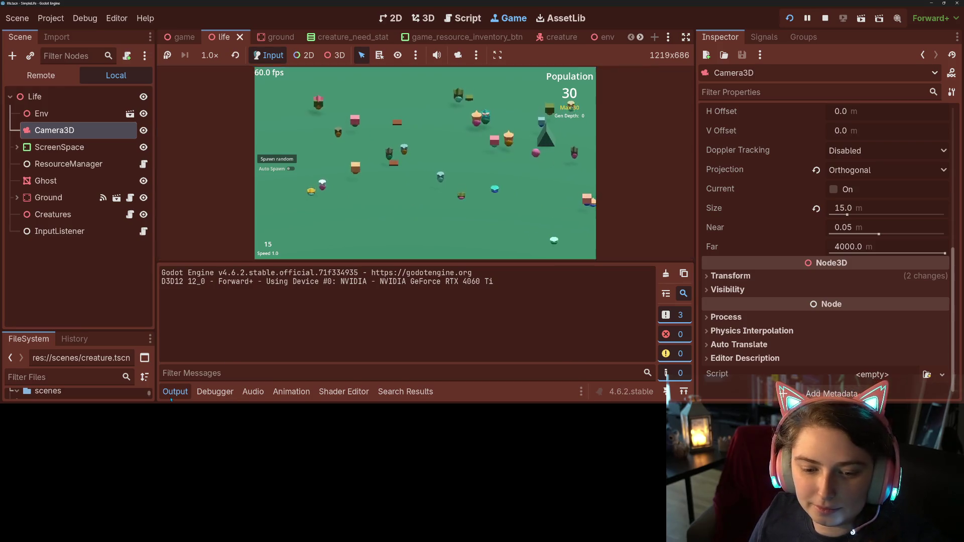
{"action": "left_click", "coordinate": [171, 397]}
{"action": "left_click", "coordinate": [824, 20]}
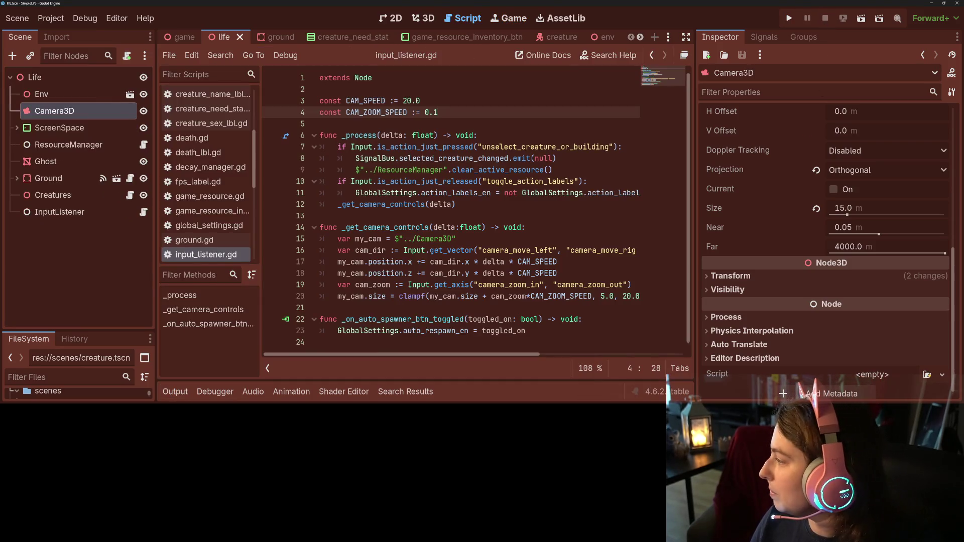
Review input_listener.gd's diff, commit both files to main as 'adds camera movement and zoom controls', and push.
{"action": "key", "text": "alt+Tab"}
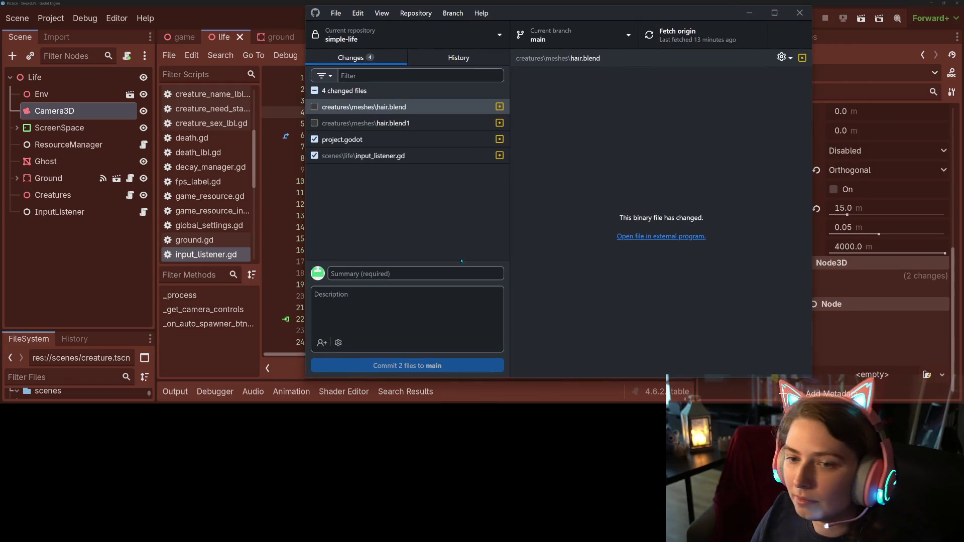
{"action": "key", "text": "Down"}
{"action": "key", "text": "Down"}
{"action": "key", "text": "Down"}
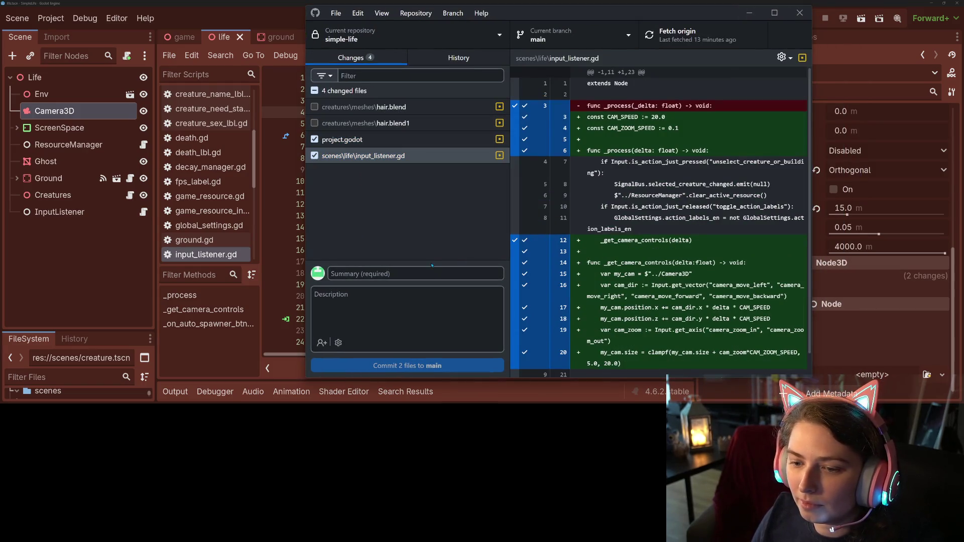
{"action": "type", "text": "add"}
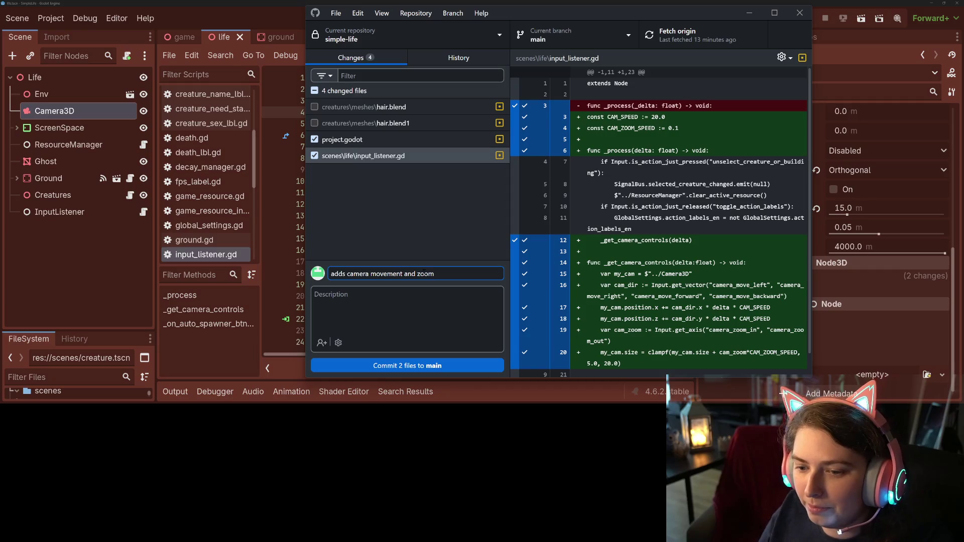
{"action": "left_click", "coordinate": [454, 370]}
{"action": "key", "text": "ctrl+p"}
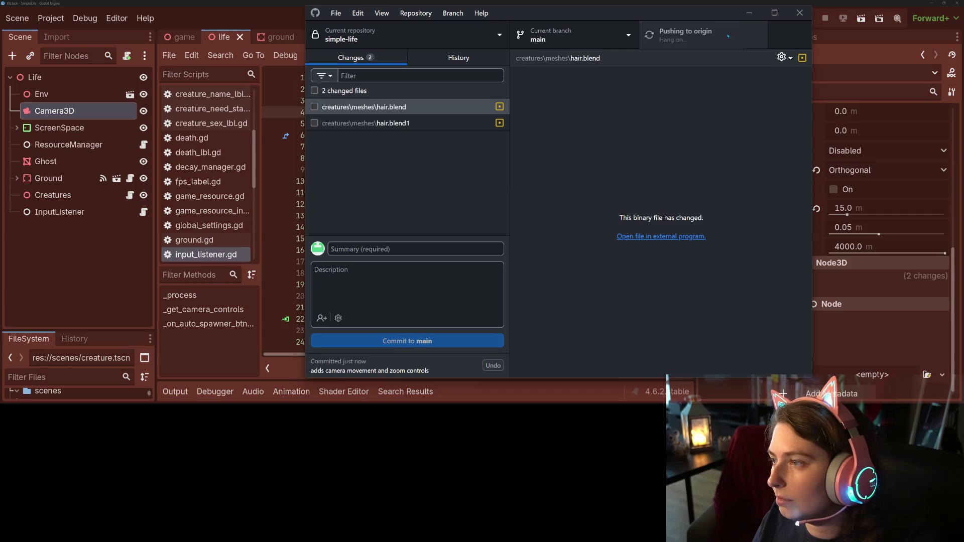
{"action": "key", "text": "alt+Tab"}
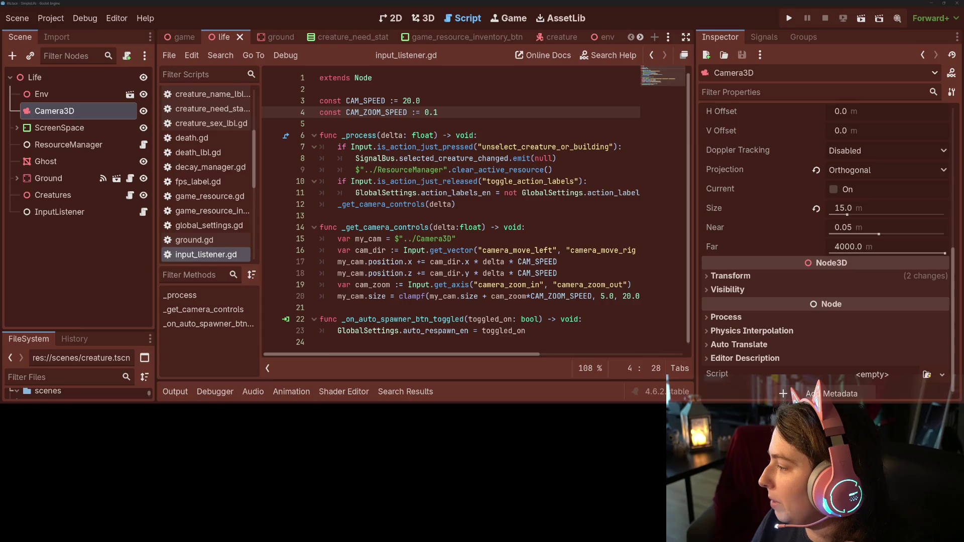
{"action": "key", "text": "alt+Tab"}
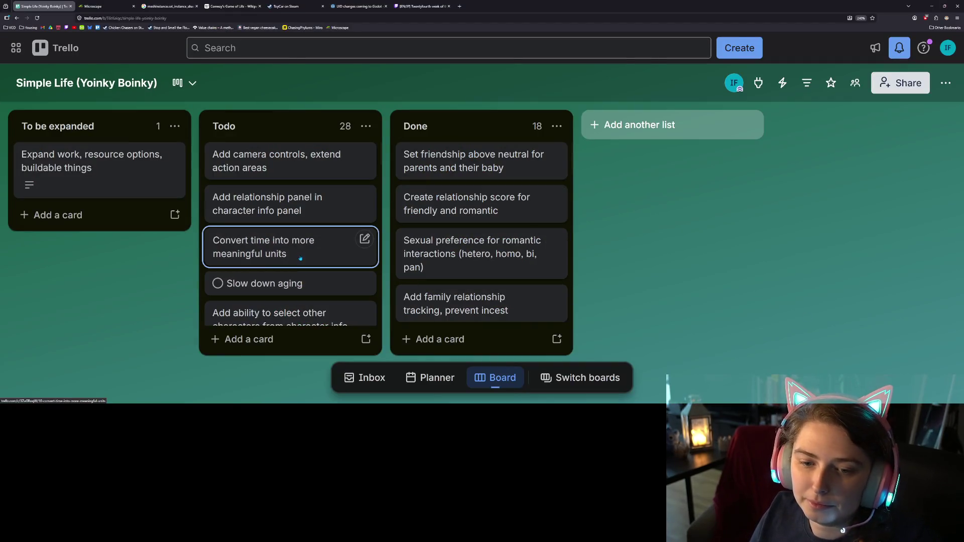
Scroll the Todo list and drag the 'Add camera controls, extend action areas' card toward Done.
{"action": "scroll", "coordinate": [298, 258], "scroll_direction": "down", "scroll_amount": 5}
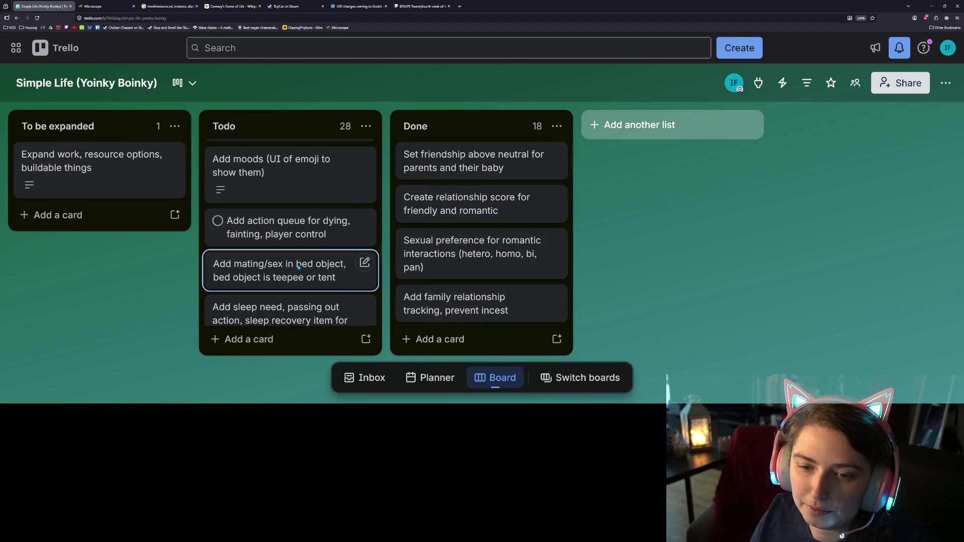
{"action": "scroll", "coordinate": [298, 259], "scroll_direction": "down", "scroll_amount": 5}
{"action": "scroll", "coordinate": [295, 267], "scroll_direction": "down", "scroll_amount": 2}
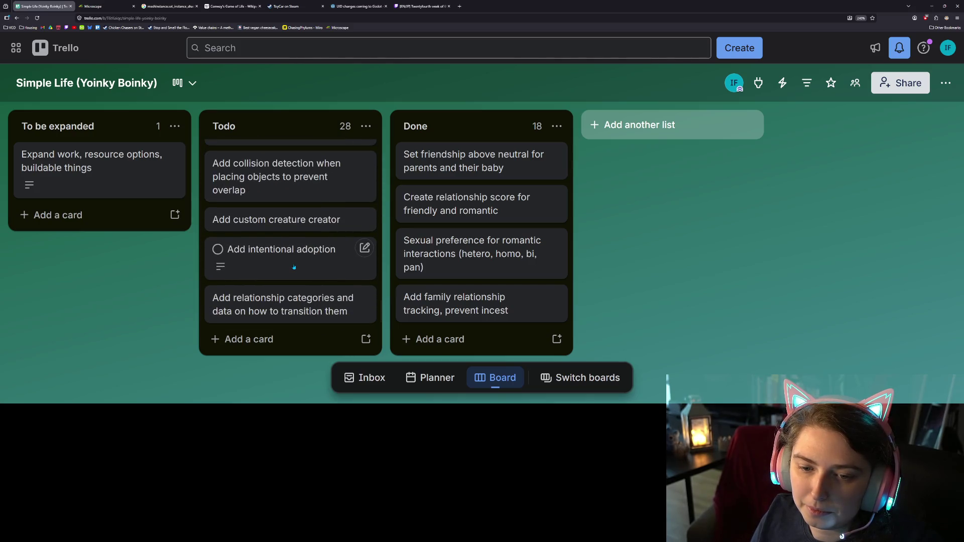
{"action": "scroll", "coordinate": [320, 282], "scroll_direction": "up", "scroll_amount": 5}
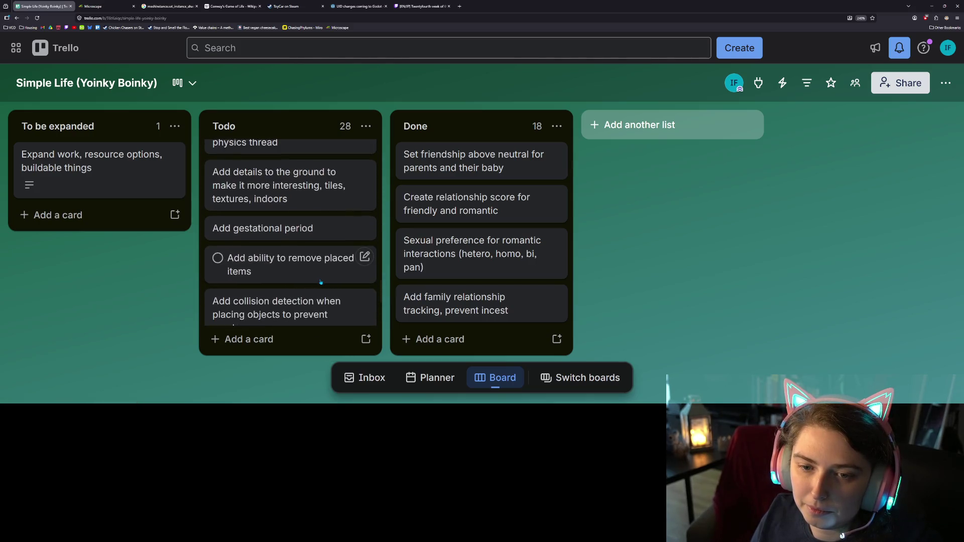
{"action": "scroll", "coordinate": [320, 282], "scroll_direction": "up", "scroll_amount": 8}
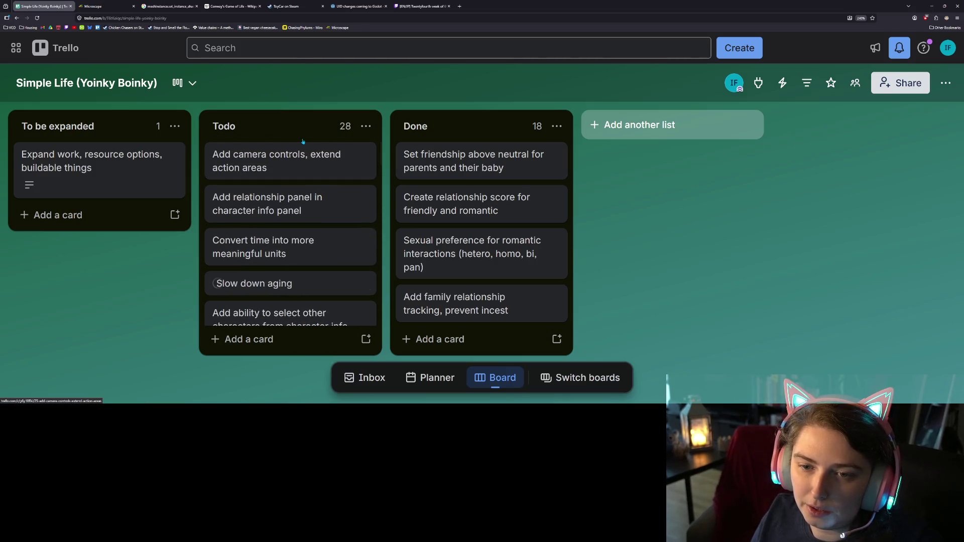
{"action": "mouse_move", "coordinate": [296, 159]}
{"action": "left_mouse_down"}
{"action": "mouse_move", "coordinate": [479, 153]}
{"action": "mouse_move", "coordinate": [301, 159]}
{"action": "left_mouse_up"}
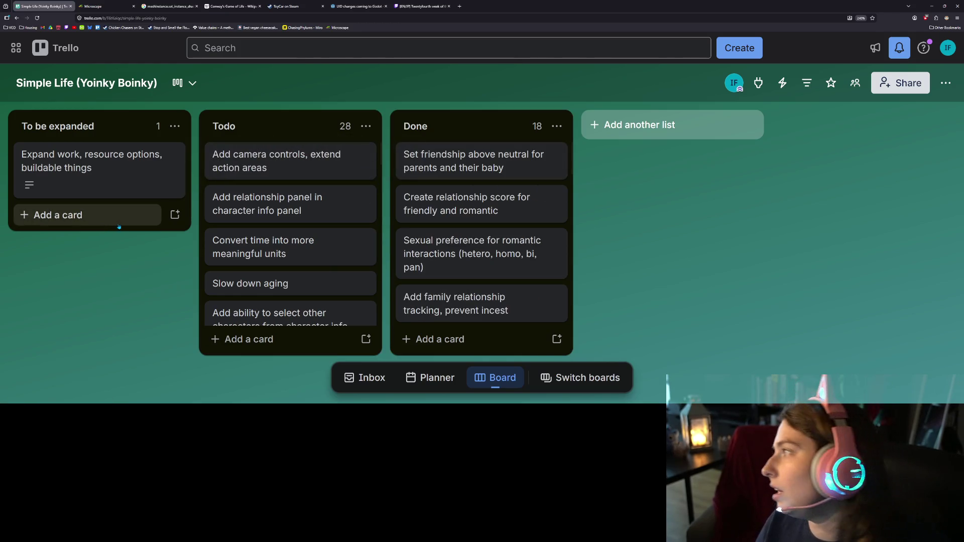